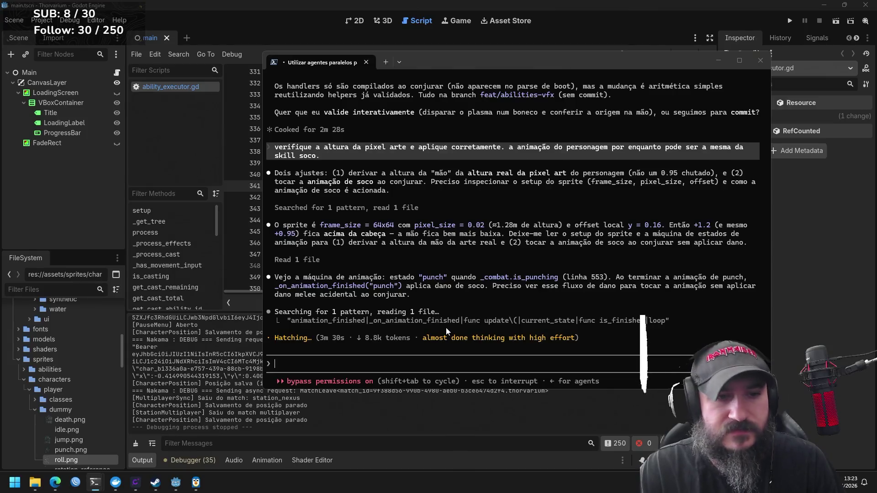
- Have Claude Code add get_hand_position and play_punch_animation so ability VFX spawn from the hand
{"action": "mouse_move", "coordinate": [200, 484]}
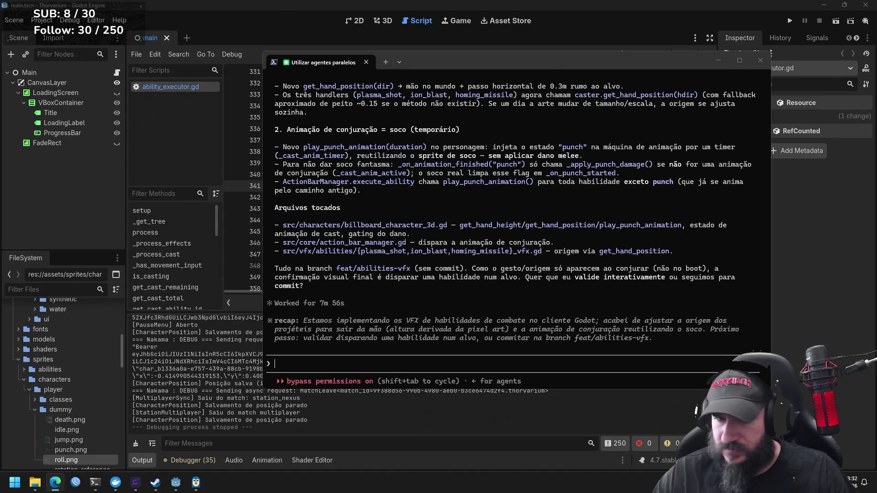
{"action": "left_click", "coordinate": [852, 482]}
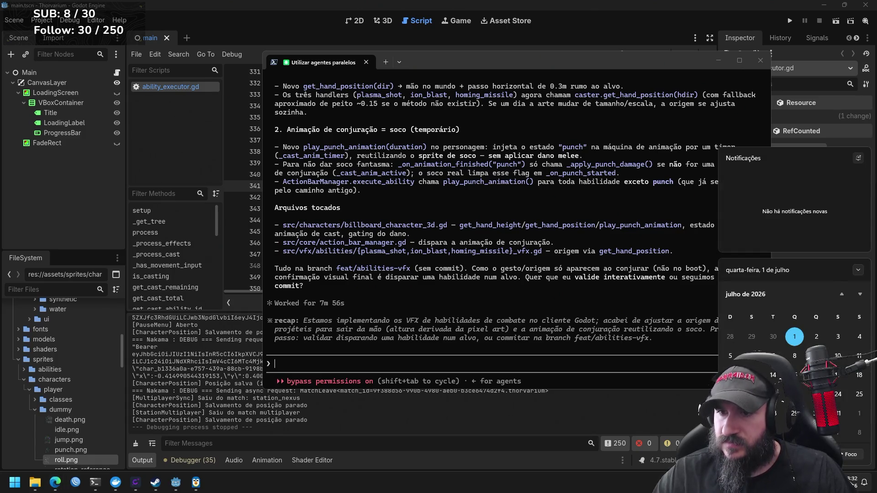
{"action": "left_click", "coordinate": [793, 478]}
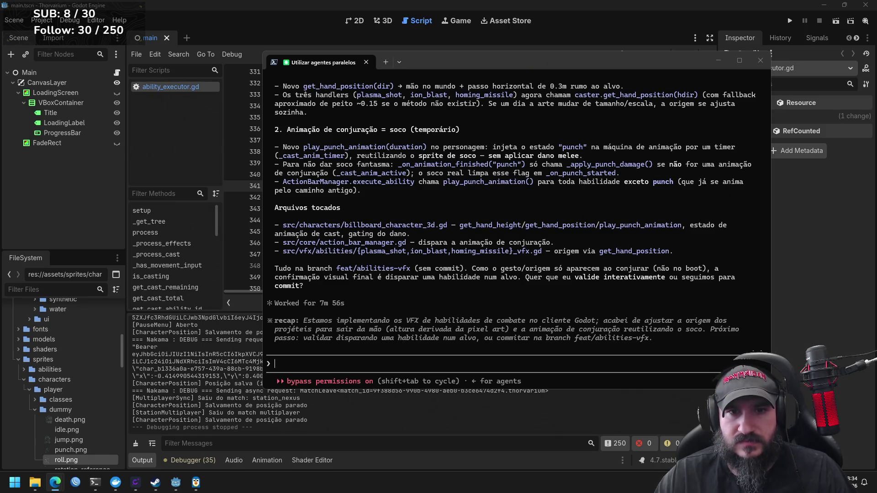
{"action": "left_click", "coordinate": [507, 294]}
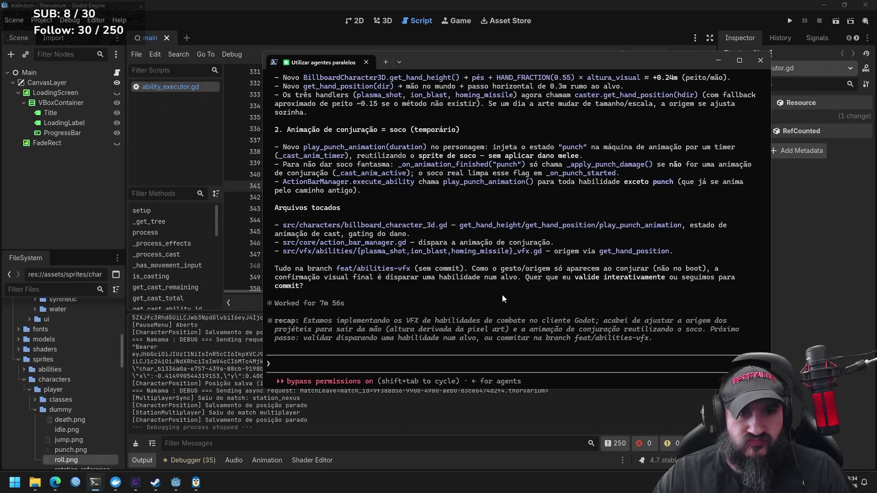
{"action": "scroll", "coordinate": [506, 294], "scroll_direction": "up", "scroll_amount": 10}
{"action": "scroll", "coordinate": [506, 295], "scroll_direction": "down", "scroll_amount": 8}
{"action": "scroll", "coordinate": [505, 295], "scroll_direction": "down", "scroll_amount": 1}
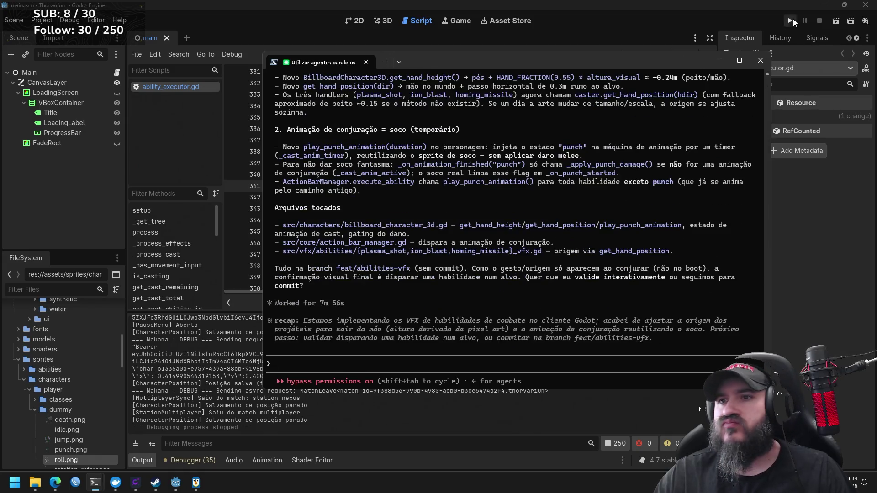
- Bring the Godot editor forward on ability_executor.gd, then switch focus away from it
{"action": "left_click", "coordinate": [793, 20]}
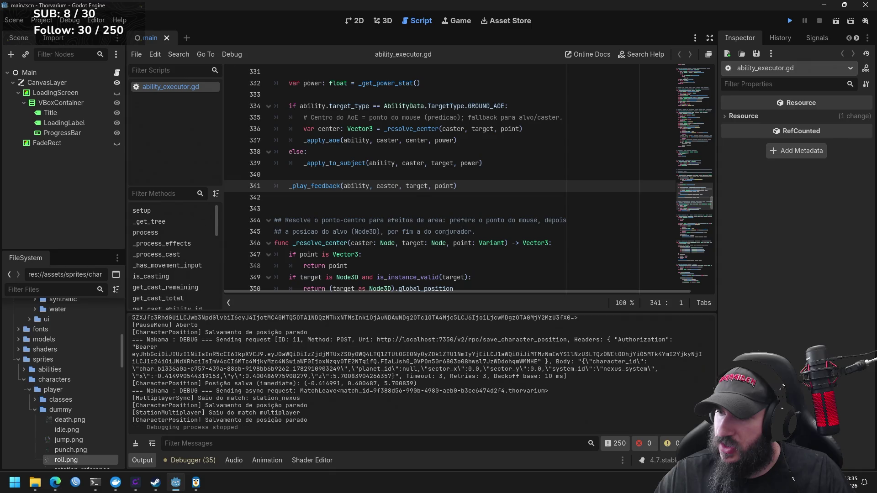
{"action": "key", "text": "alt+Tab"}
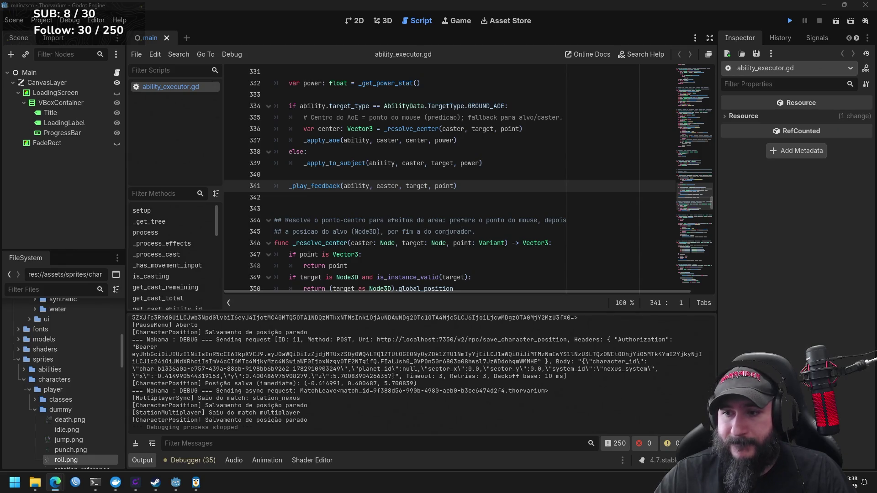
- Restore the Godot editor from the desktop and run the Thorvarium project
{"action": "key", "text": "super+d"}
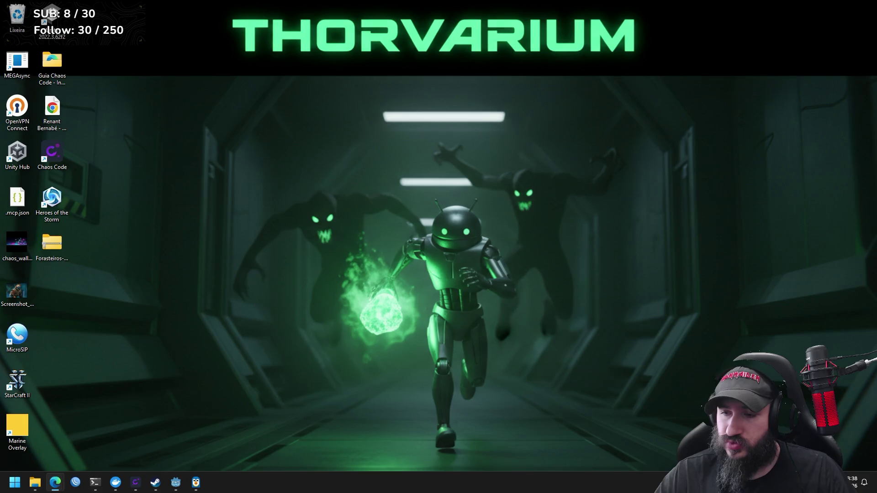
{"action": "key", "text": "alt+Tab"}
{"action": "key", "text": "alt+Tab"}
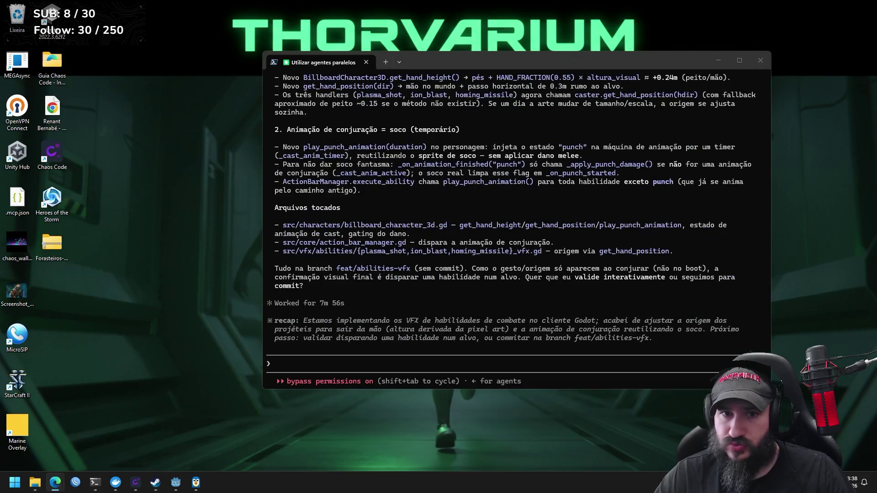
{"action": "key", "text": "super+d"}
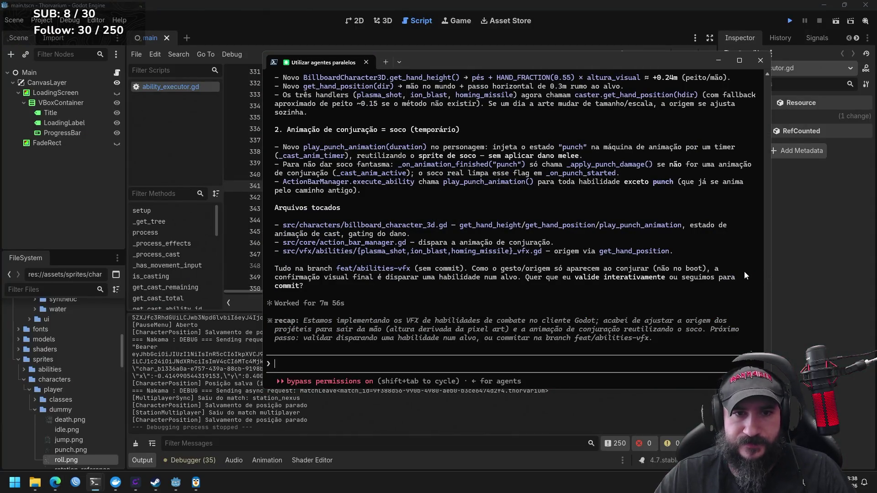
{"action": "left_click", "coordinate": [813, 212]}
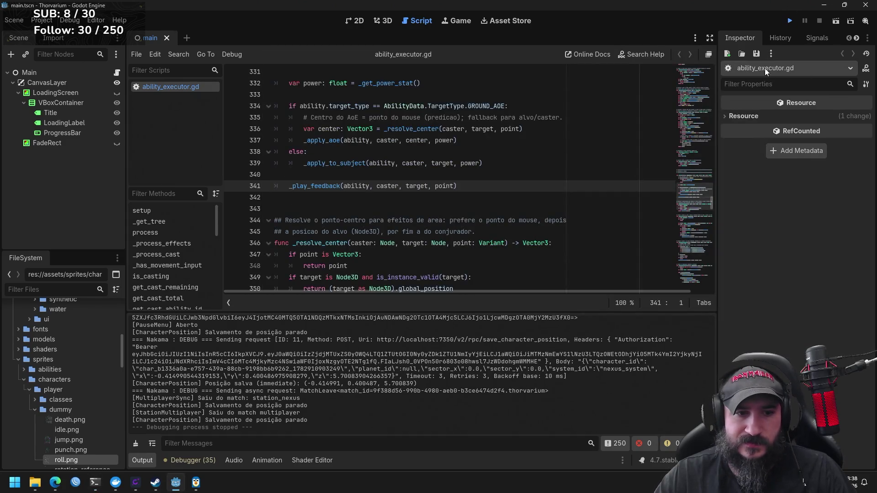
{"action": "left_click", "coordinate": [179, 484]}
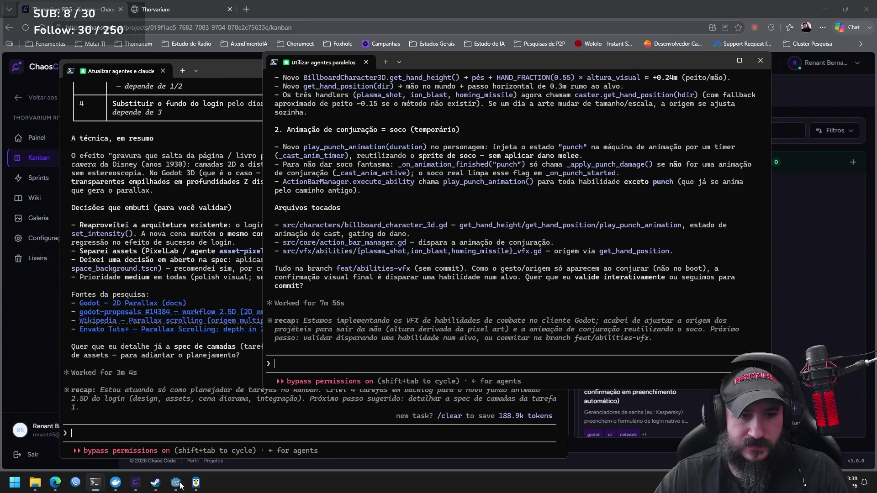
{"action": "left_click", "coordinate": [175, 487]}
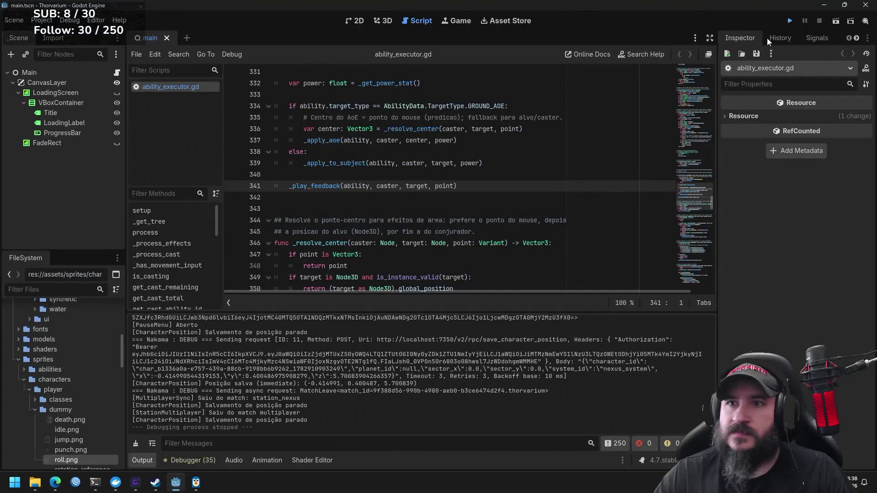
{"action": "left_click", "coordinate": [789, 20]}
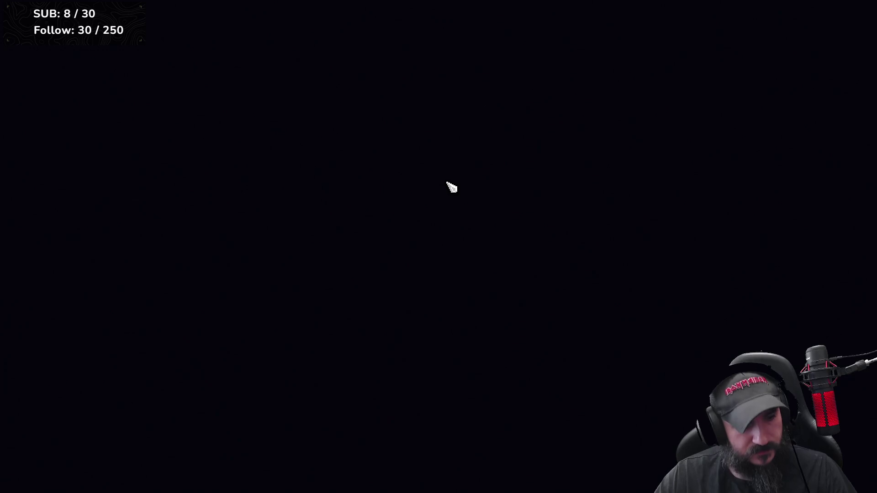
- Log in with the account e-mail and password, then enter Estação Orbital Nexus with the pilot
{"action": "left_click", "coordinate": [444, 206]}
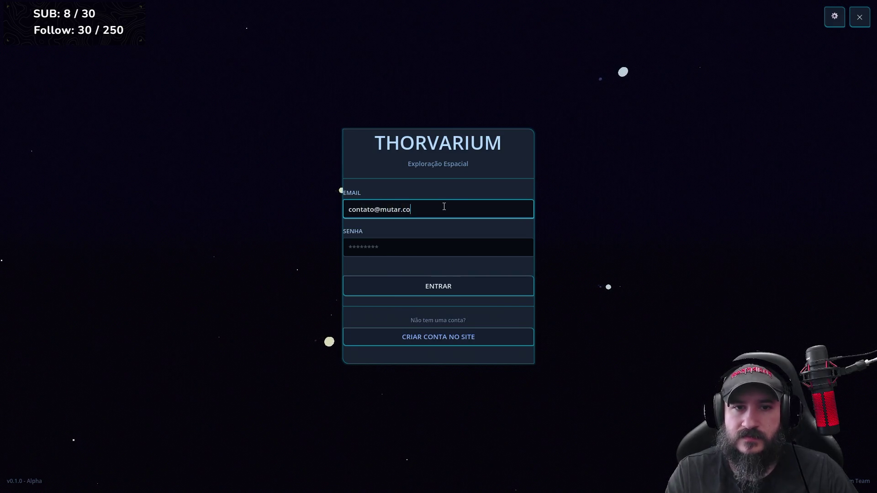
{"action": "type", "text": "r"}
{"action": "key", "text": "Tab"}
{"action": "key", "text": "Return"}
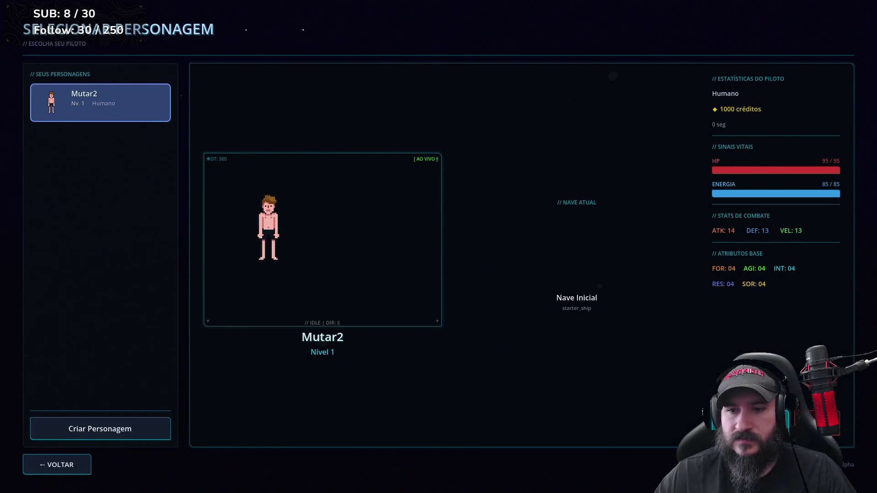
{"action": "left_click", "coordinate": [731, 421]}
- Walk up to the right wooden dummy and punch it until it is knocked over
{"action": "key", "text": "s"}
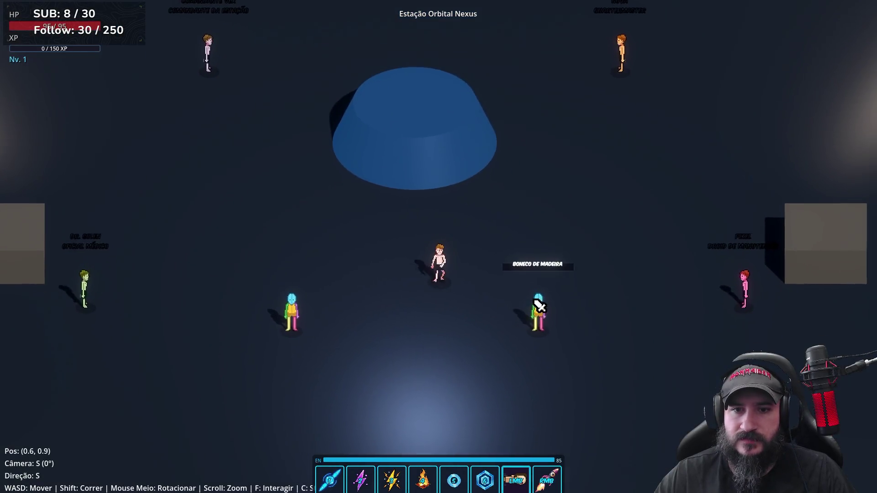
{"action": "key", "text": "w"}
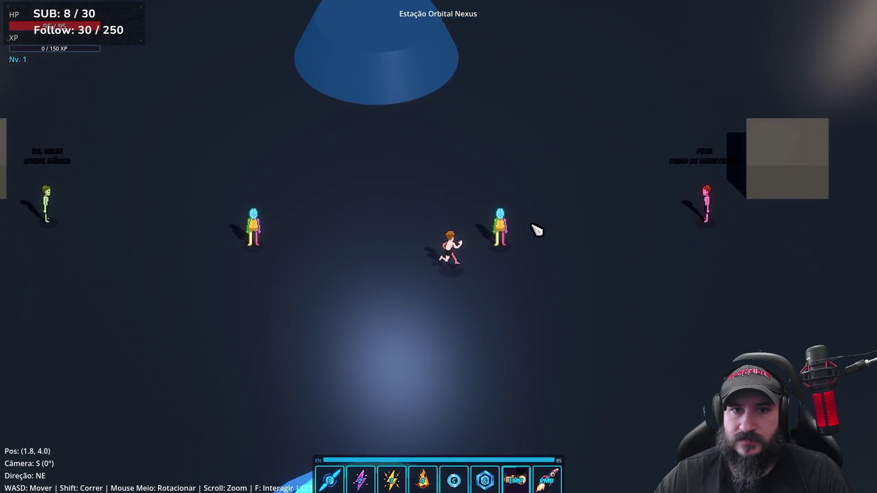
{"action": "left_click", "coordinate": [465, 248]}
{"action": "left_click", "coordinate": [469, 247]}
{"action": "left_click", "coordinate": [470, 246]}
{"action": "left_click", "coordinate": [470, 246]}
{"action": "left_click", "coordinate": [470, 246]}
{"action": "left_click", "coordinate": [468, 247]}
{"action": "left_click", "coordinate": [469, 247]}
{"action": "left_click", "coordinate": [469, 247]}
{"action": "left_click", "coordinate": [469, 247]}
{"action": "left_click", "coordinate": [468, 247]}
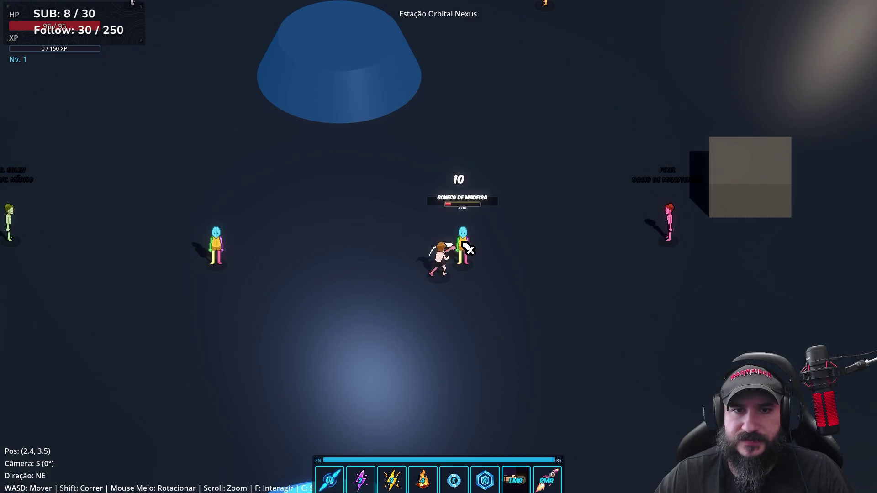
- Move left and punch the left wooden dummy repeatedly
{"action": "key", "text": "a"}
{"action": "key", "text": "a"}
{"action": "left_click", "coordinate": [427, 271]}
{"action": "left_click", "coordinate": [427, 271]}
{"action": "left_click", "coordinate": [429, 272]}
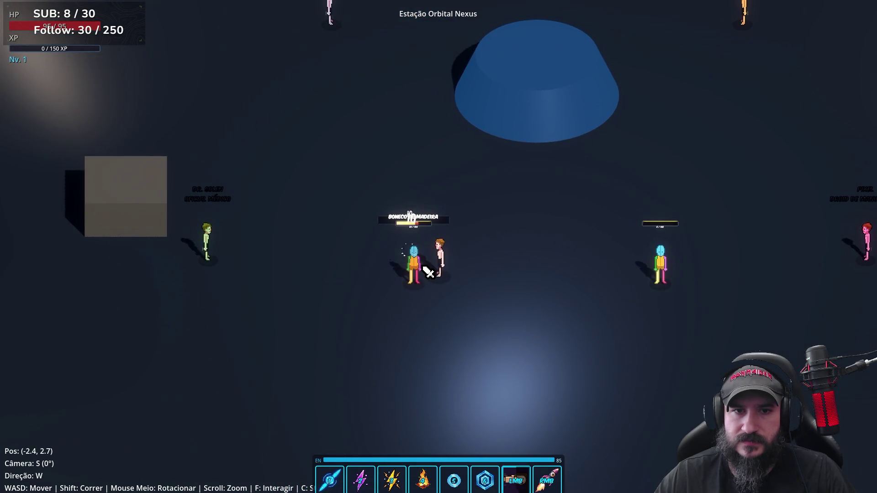
{"action": "left_click", "coordinate": [427, 272]}
{"action": "left_click", "coordinate": [426, 273]}
{"action": "left_click", "coordinate": [426, 272]}
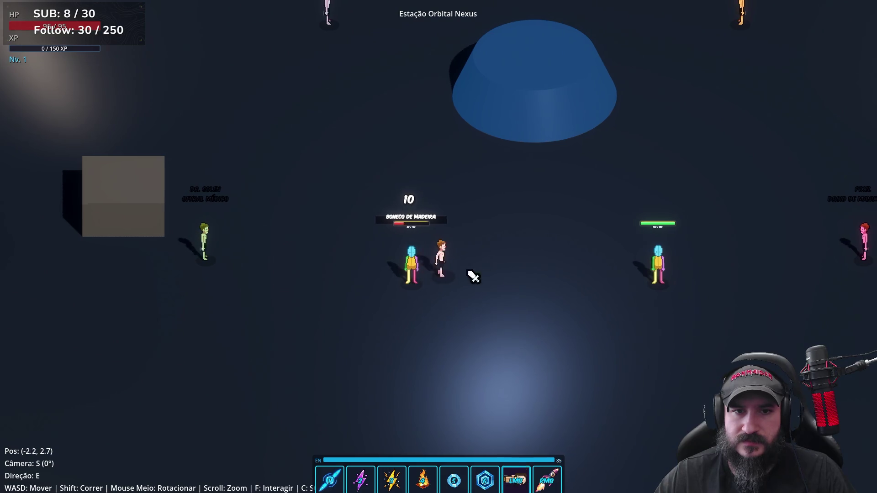
- Fire projectile skills at the right dummy while moving down and right
{"action": "key", "text": "d"}
{"action": "key", "text": "s"}
{"action": "left_click", "coordinate": [587, 237]}
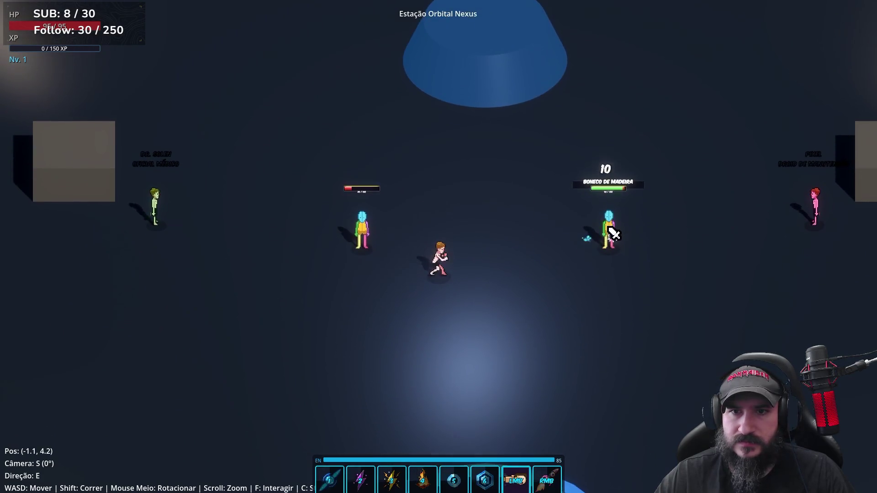
{"action": "left_click", "coordinate": [589, 237]}
{"action": "left_click", "coordinate": [611, 235]}
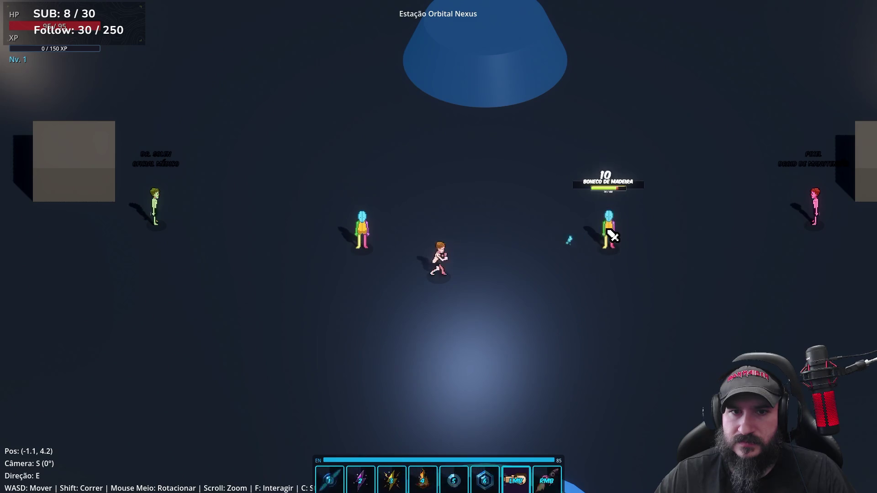
{"action": "left_click", "coordinate": [611, 235]}
{"action": "key", "text": "s"}
{"action": "key", "text": "d"}
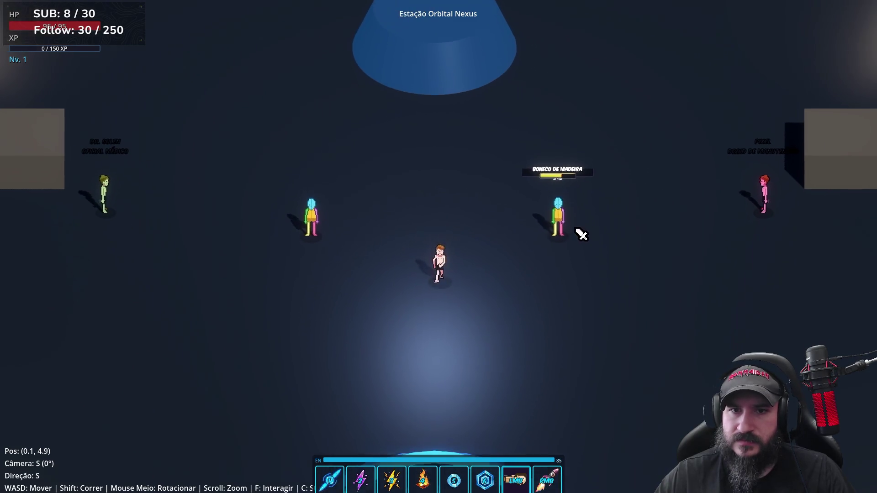
{"action": "left_click", "coordinate": [573, 186]}
{"action": "left_click", "coordinate": [563, 187]}
{"action": "left_click", "coordinate": [562, 187]}
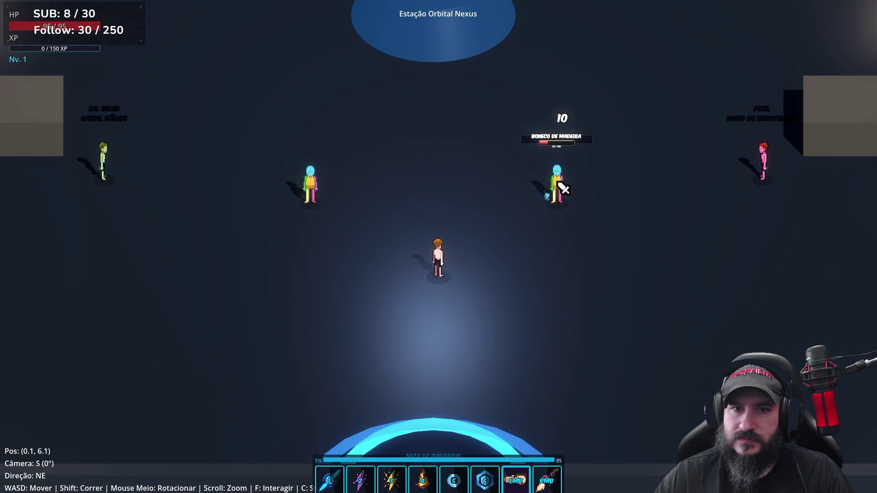
- Cast at the dummy from several positions around the arena to check projectile origins
{"action": "key", "text": "a"}
{"action": "left_click", "coordinate": [609, 219]}
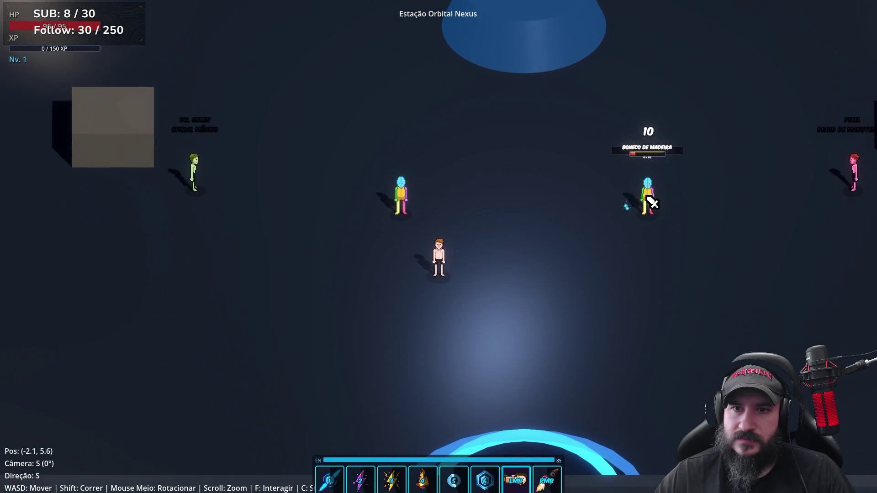
{"action": "key", "text": "d"}
{"action": "left_click", "coordinate": [609, 169]}
{"action": "key", "text": "w"}
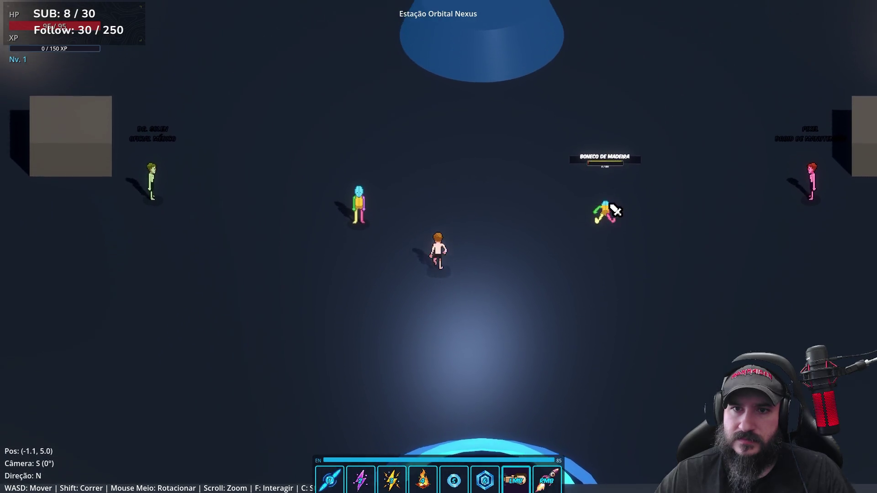
{"action": "key", "text": "d"}
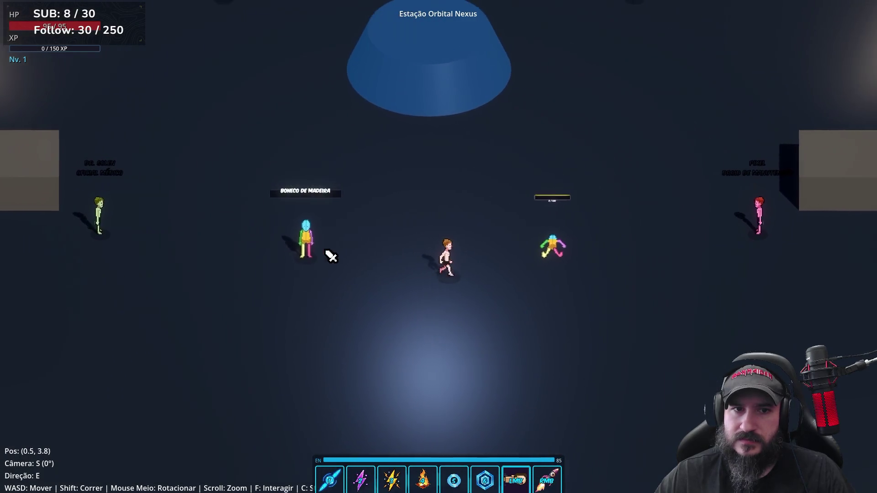
{"action": "key", "text": "s"}
{"action": "left_click", "coordinate": [274, 233]}
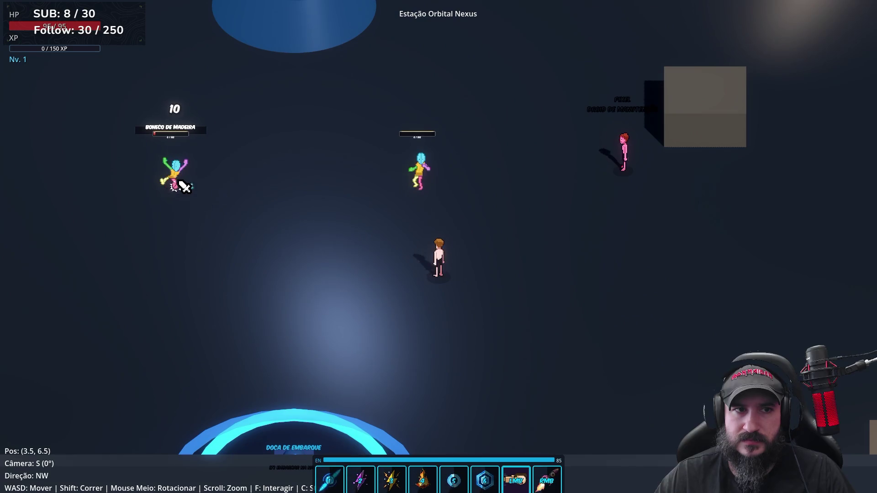
{"action": "key", "text": "s"}
{"action": "key", "text": "a"}
{"action": "left_click", "coordinate": [542, 152]}
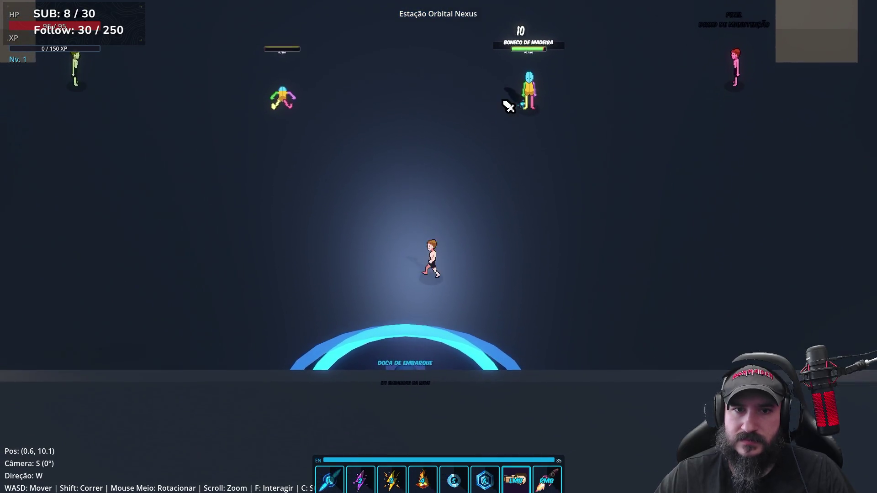
{"action": "key", "text": "a"}
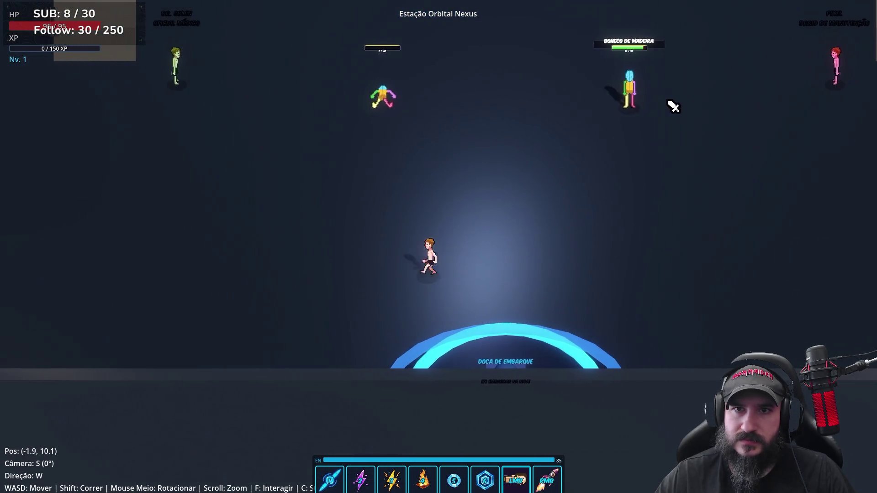
{"action": "left_click", "coordinate": [664, 103]}
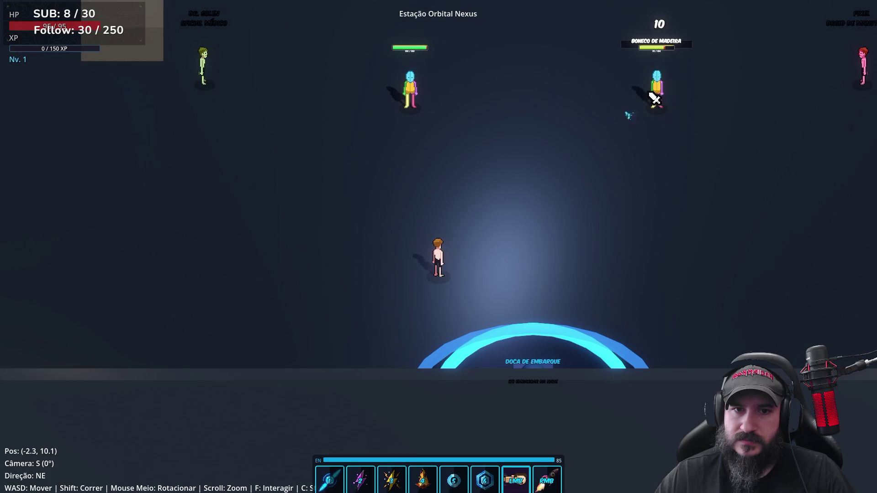
- Burst the left dummy, shoot the right one twice, and drag the punch skill into slot 1
{"action": "right_click", "coordinate": [423, 95]}
{"action": "left_click", "coordinate": [662, 96]}
{"action": "left_click", "coordinate": [662, 96]}
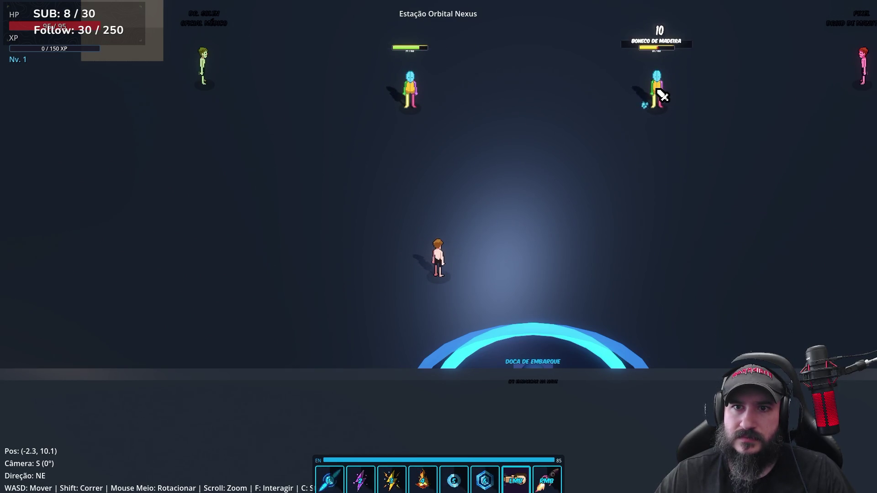
{"action": "key", "text": "d"}
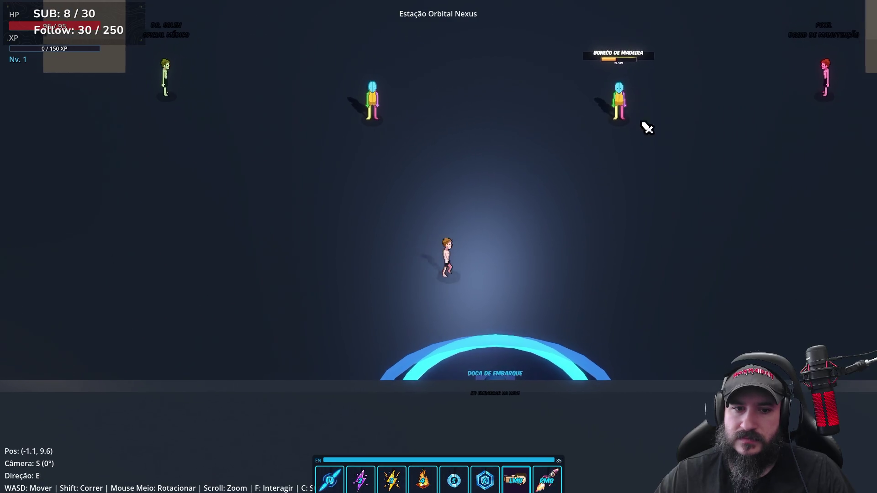
{"action": "key", "text": "w"}
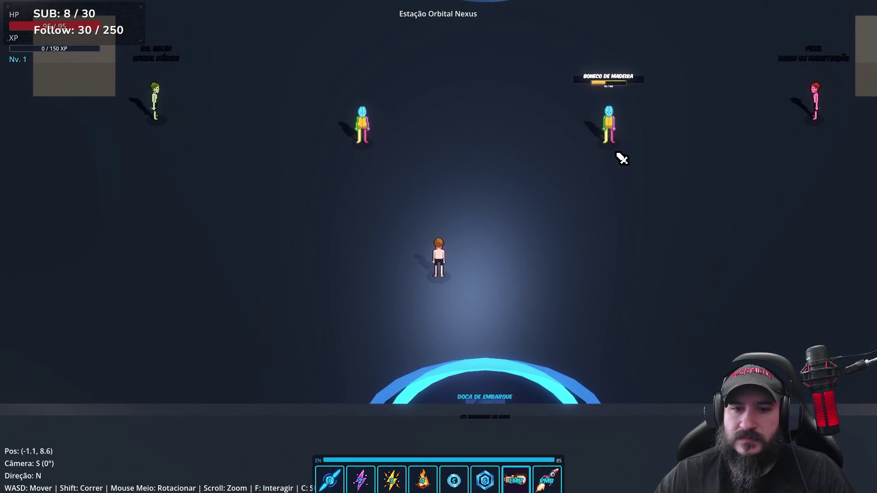
{"action": "left_click_drag", "start_coordinate": [329, 482], "coordinate": [516, 480]}
- Punch and attack the right wooden dummy from close and from a distance
{"action": "left_click", "coordinate": [612, 118]}
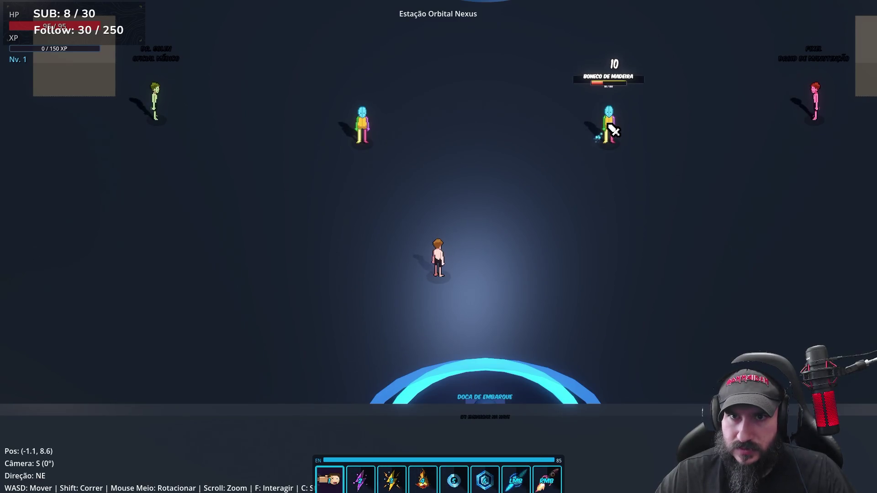
{"action": "key", "text": "a"}
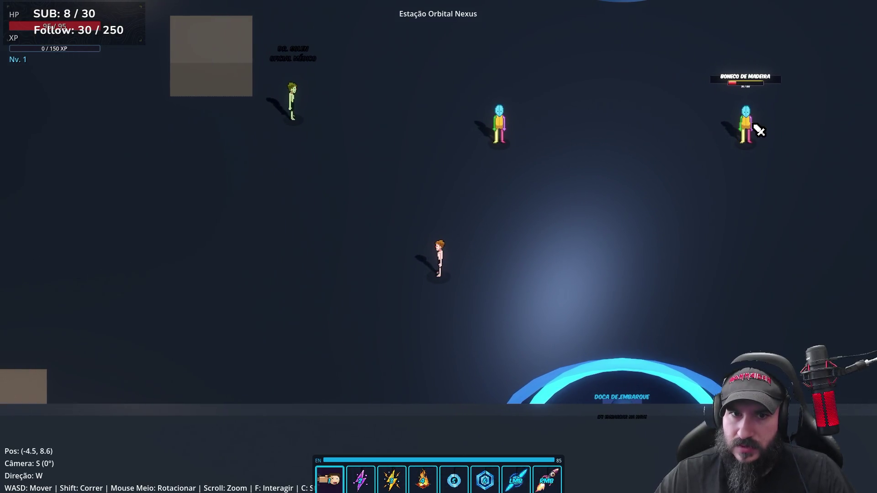
{"action": "left_click", "coordinate": [758, 131]}
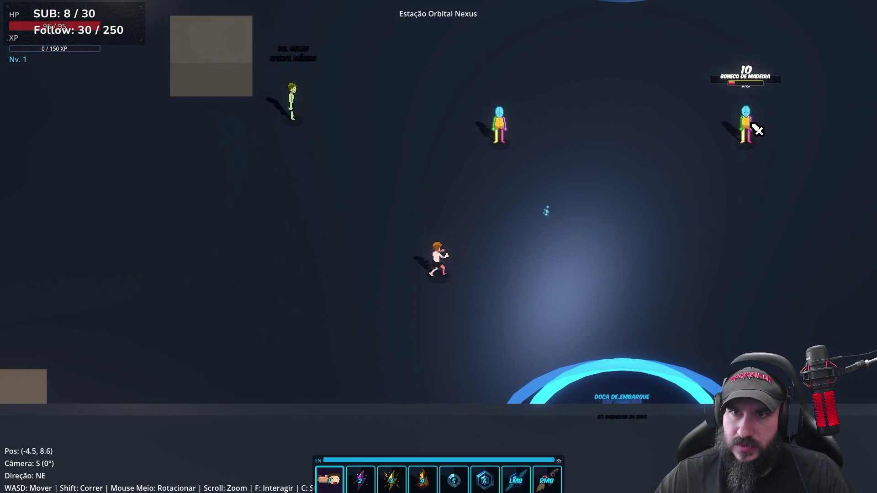
{"action": "left_click", "coordinate": [752, 132]}
{"action": "key", "text": "d"}
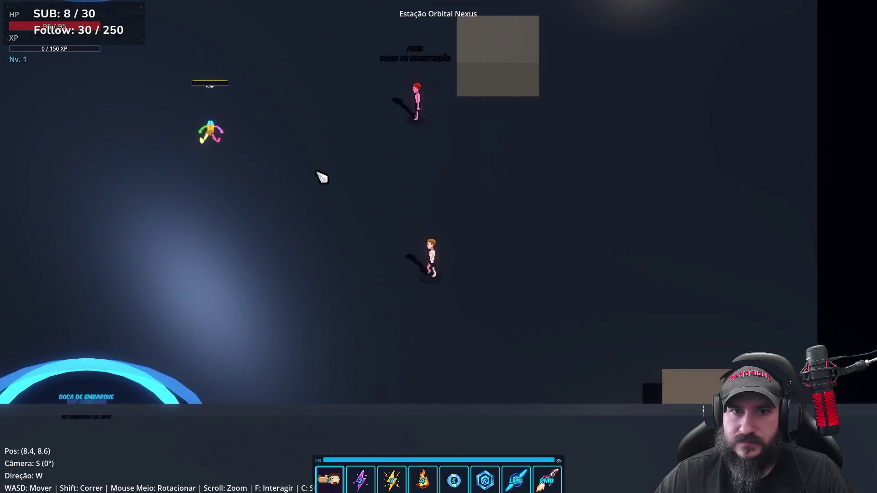
{"action": "key", "text": "a"}
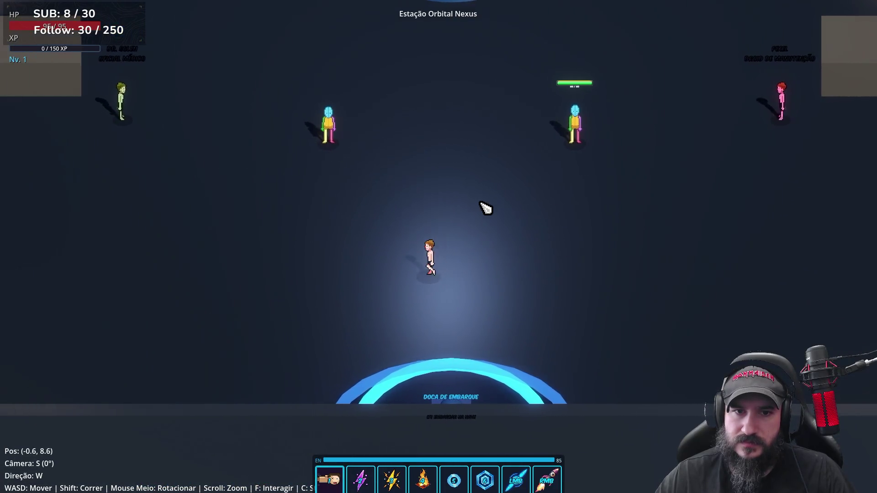
{"action": "key", "text": "w"}
{"action": "left_click", "coordinate": [511, 213]}
{"action": "key", "text": "d"}
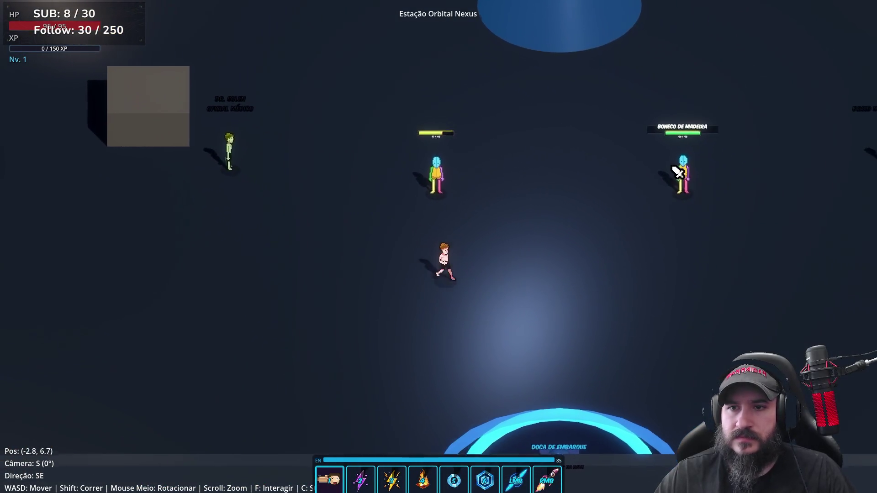
- Open the attributes panel and the Habilidades list, close it, and attack the dummy again
{"action": "key", "text": "c"}
{"action": "key", "text": "c"}
{"action": "key", "text": "k"}
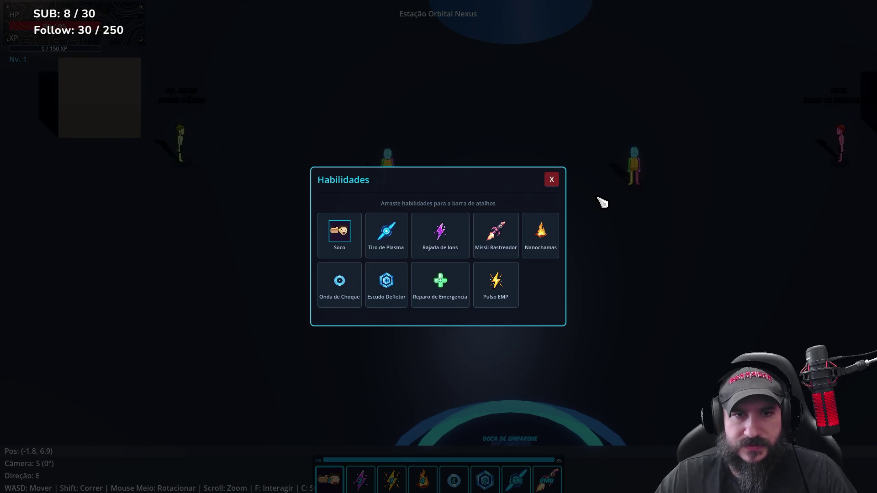
{"action": "key", "text": "k"}
{"action": "key", "text": "s"}
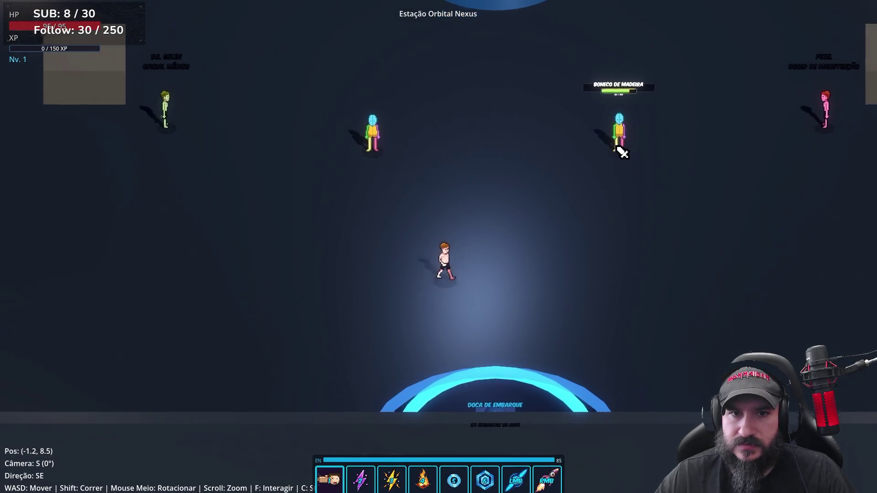
{"action": "key", "text": "d"}
{"action": "left_click", "coordinate": [624, 155]}
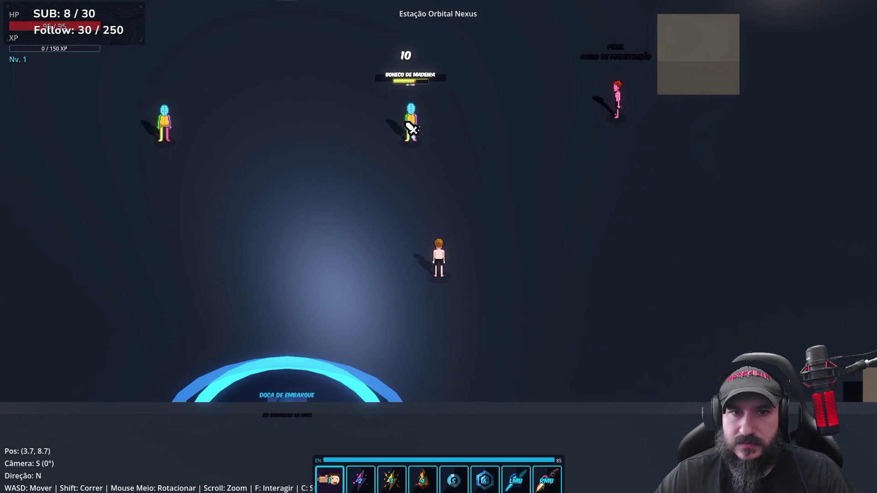
- Fire a projectile at the dummy, glance at the Godot editor, and return to the game
{"action": "left_click", "coordinate": [411, 129]}
{"action": "key", "text": "a"}
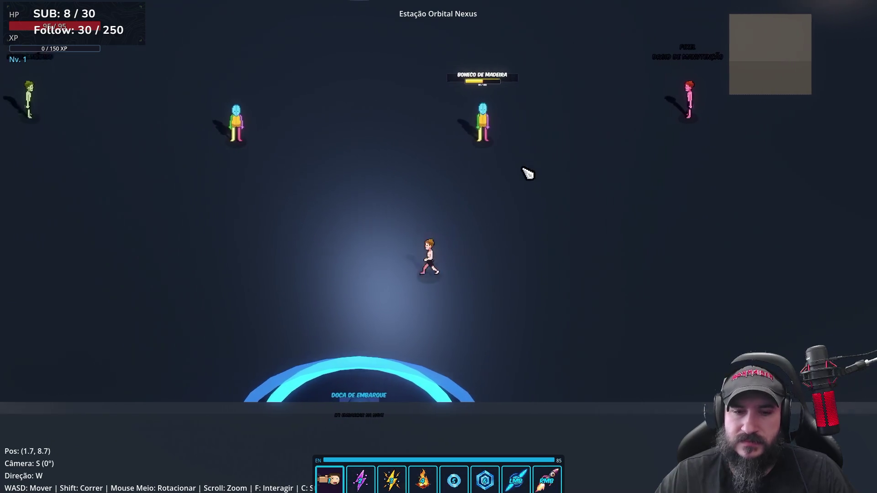
{"action": "key", "text": "w"}
{"action": "key", "text": "a"}
{"action": "key", "text": "alt+Tab"}
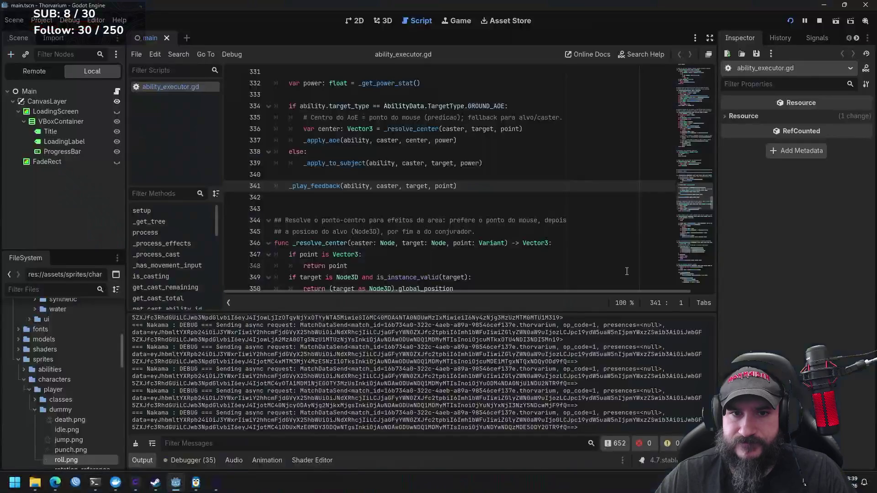
{"action": "left_click", "coordinate": [216, 483]}
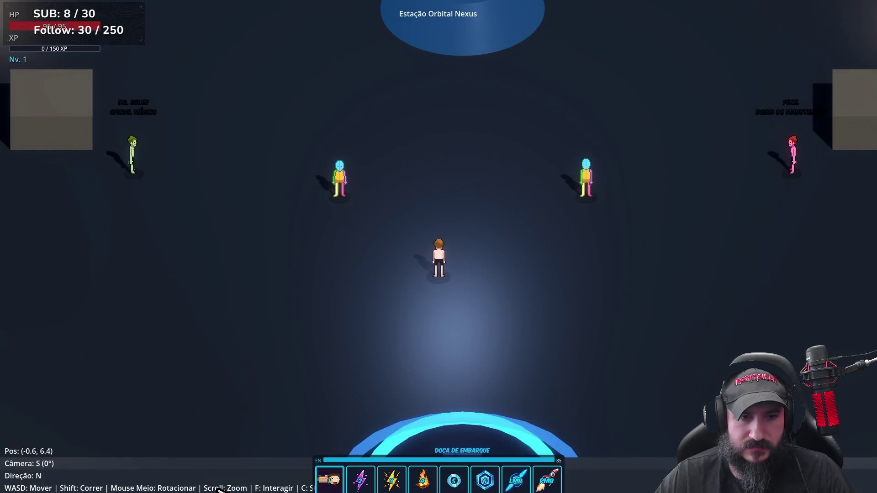
- Walk up to the wooden dummy and punch it repeatedly, adding a blue burst skill
{"action": "key", "text": "d"}
{"action": "key", "text": "w"}
{"action": "left_click", "coordinate": [466, 247]}
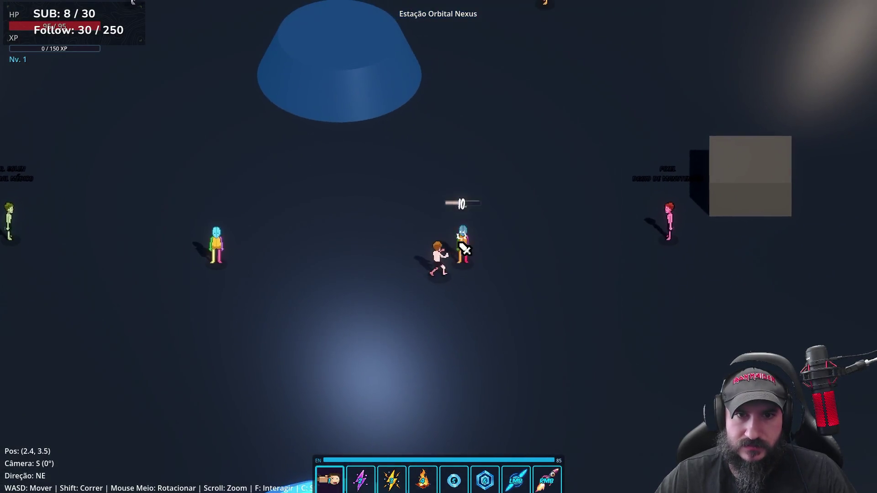
{"action": "left_click", "coordinate": [470, 248]}
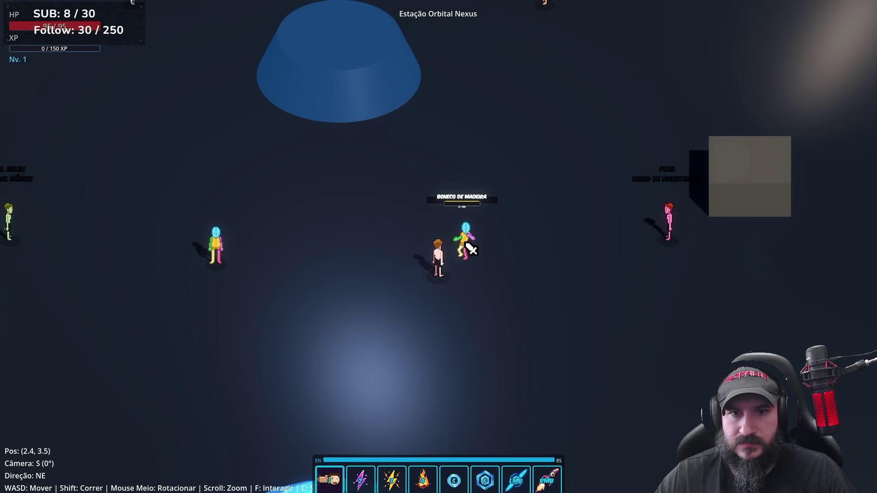
{"action": "left_click", "coordinate": [470, 249]}
{"action": "left_click", "coordinate": [471, 248]}
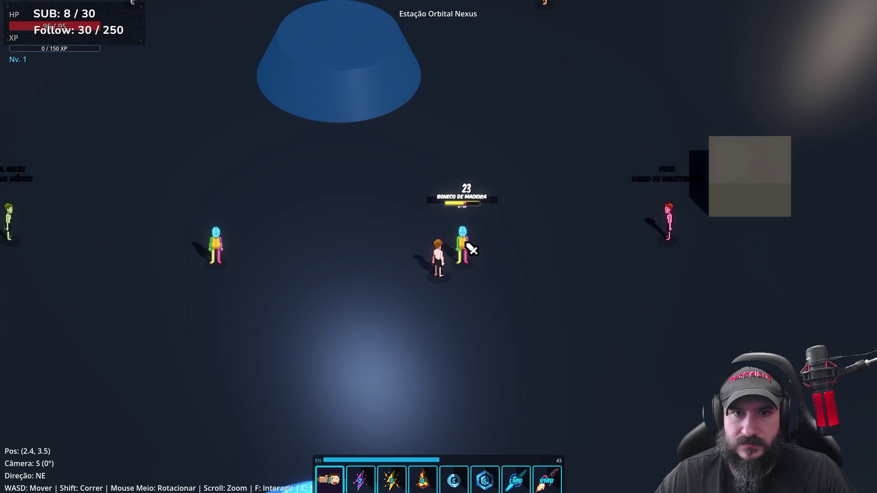
{"action": "left_click", "coordinate": [470, 248]}
{"action": "left_click", "coordinate": [470, 249]}
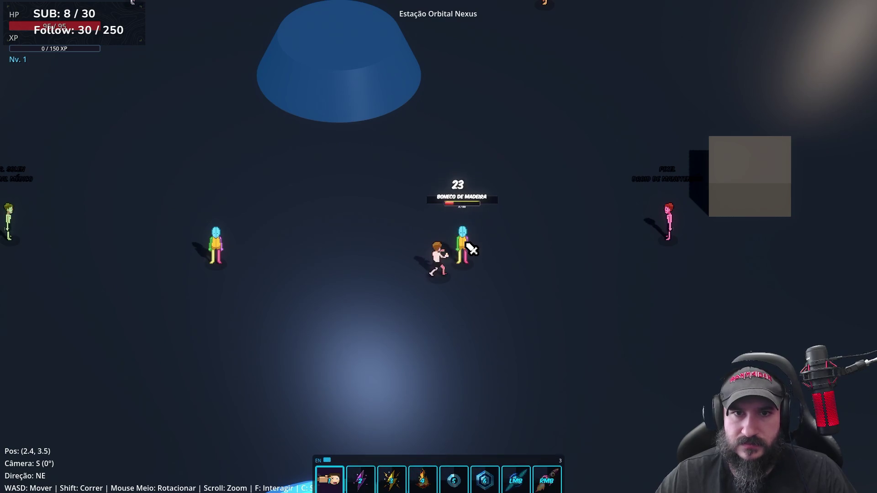
{"action": "left_click", "coordinate": [473, 248]}
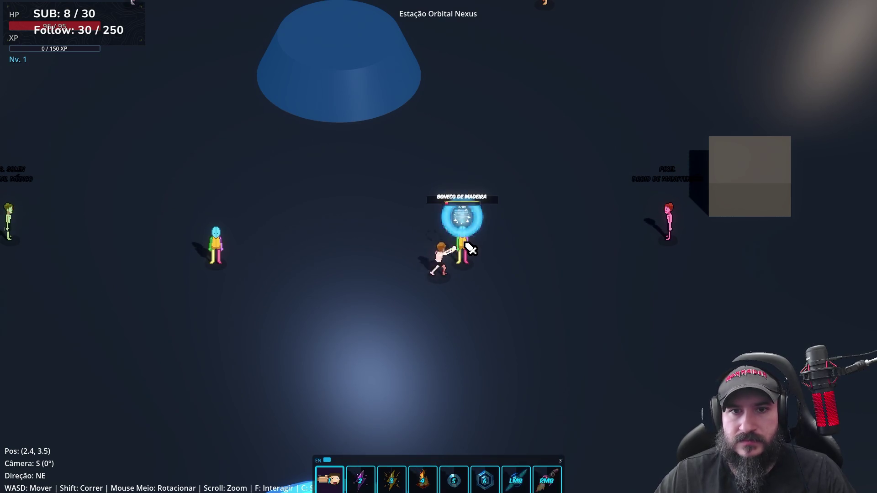
{"action": "left_click", "coordinate": [475, 247]}
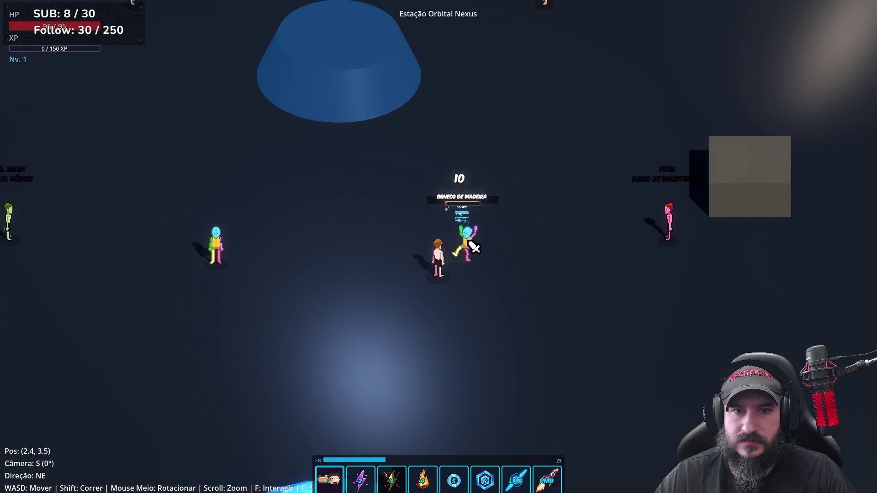
- Back away, fire three Missil Rastreador shots at the dummy, then switch to the editor
{"action": "key", "text": "a"}
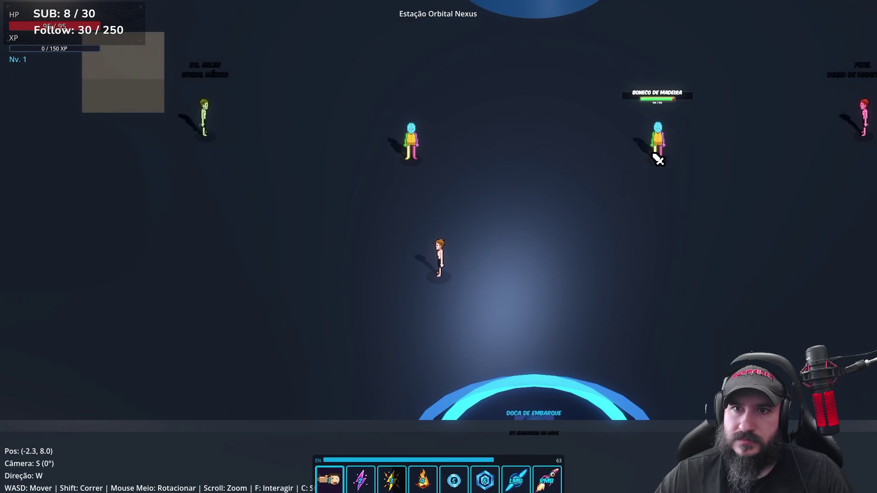
{"action": "key", "text": "w"}
{"action": "key", "text": "2"}
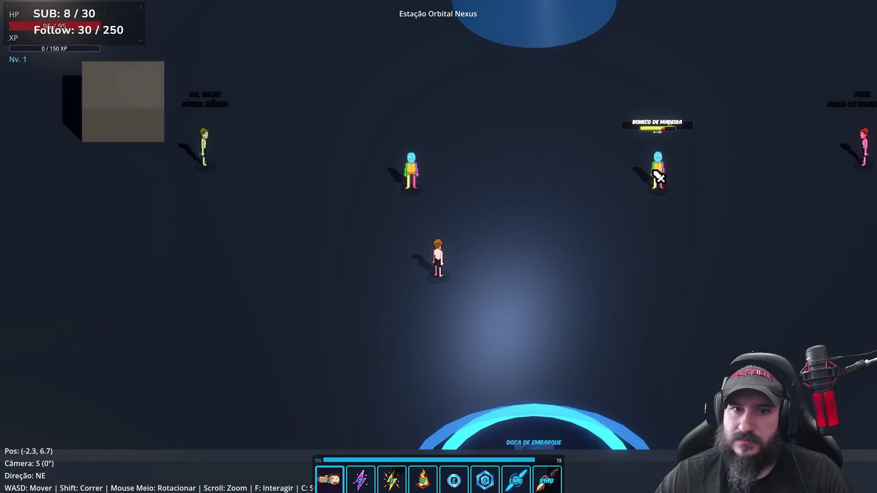
{"action": "left_click", "coordinate": [658, 176]}
{"action": "left_click", "coordinate": [660, 175]}
{"action": "left_click", "coordinate": [660, 175]}
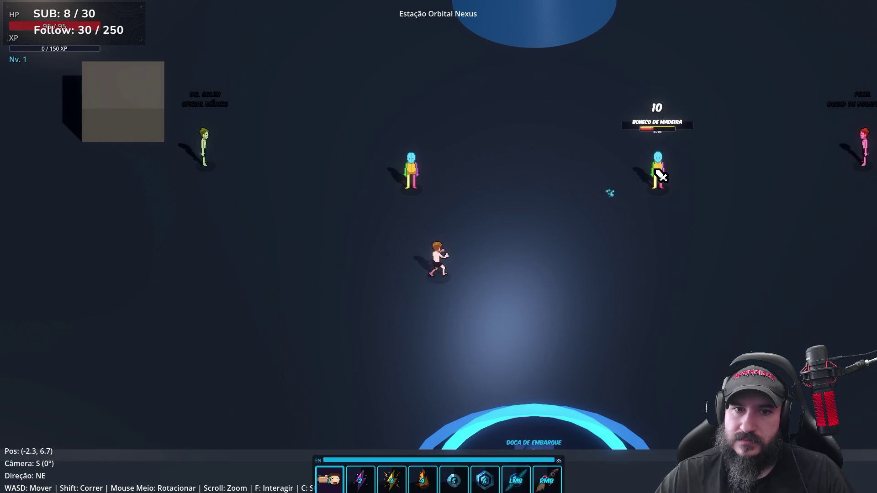
{"action": "key", "text": "alt+Tab"}
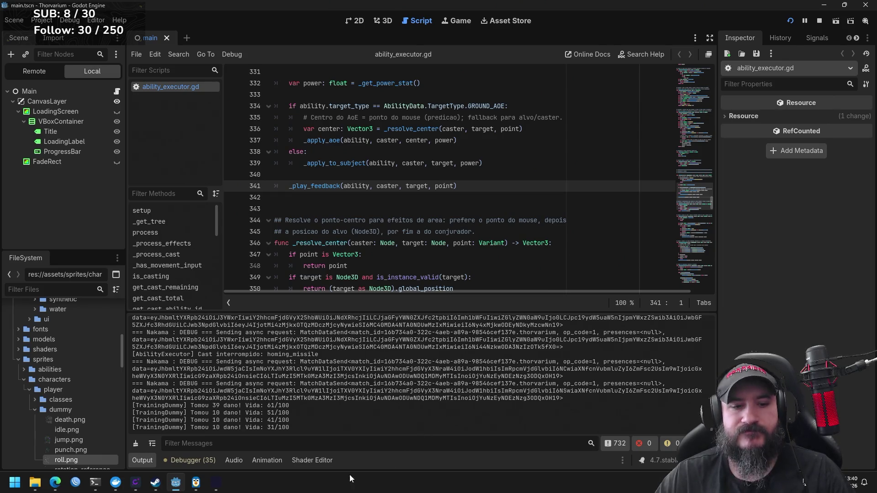
- Bring the 'Utilizar agentes paralelos' terminal session in front of Godot
{"action": "mouse_move", "coordinate": [95, 482]}
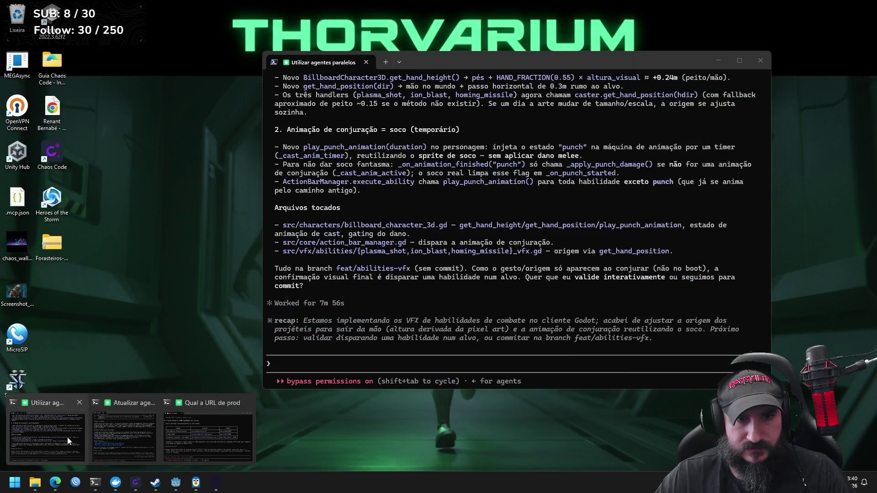
{"action": "left_click", "coordinate": [67, 438]}
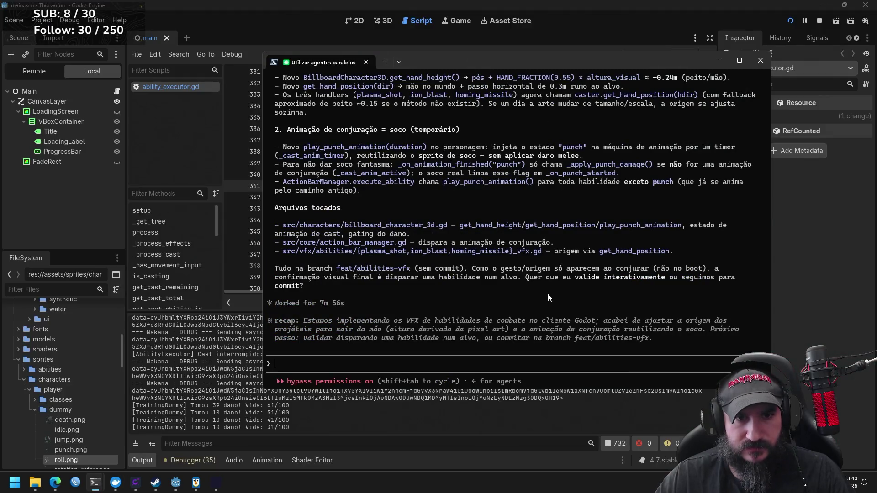
- Ask for a pixel-art missile that follows a parabola from the launch point and homes on the target
{"action": "type", "text": "o projetil do missel"}
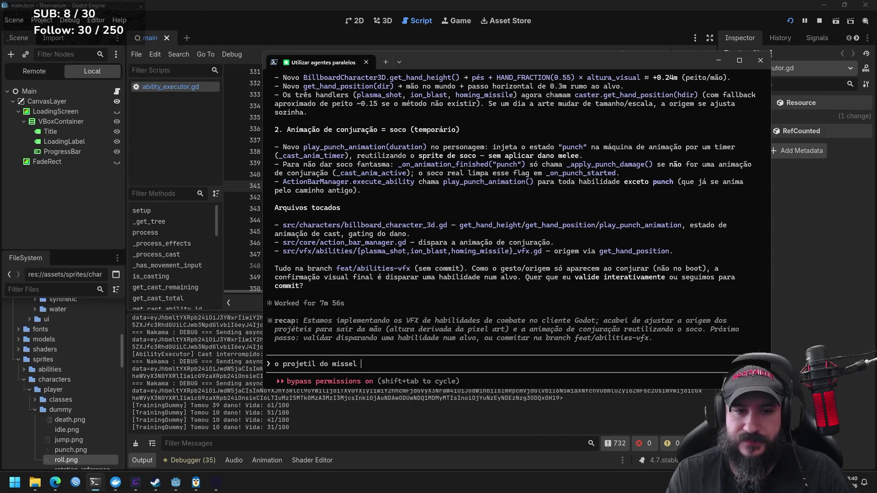
{"action": "type", "text": "eve ser uma pixel art"}
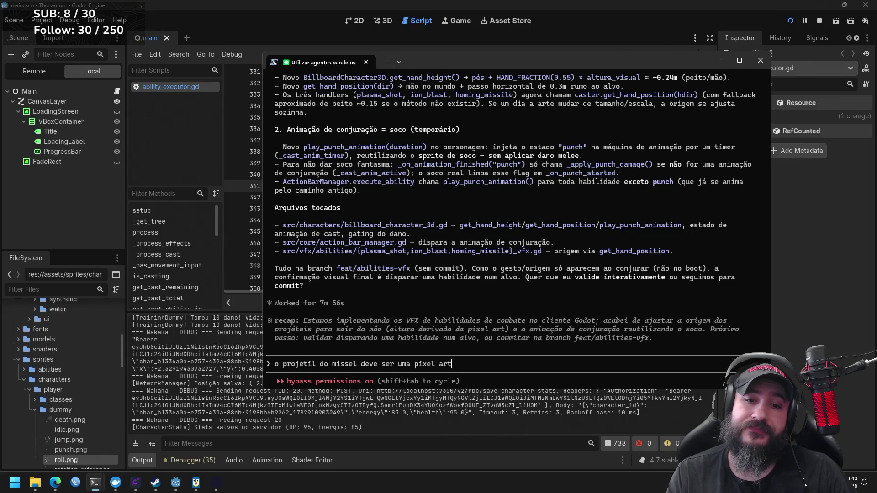
{"action": "type", "text": "deve seg"}
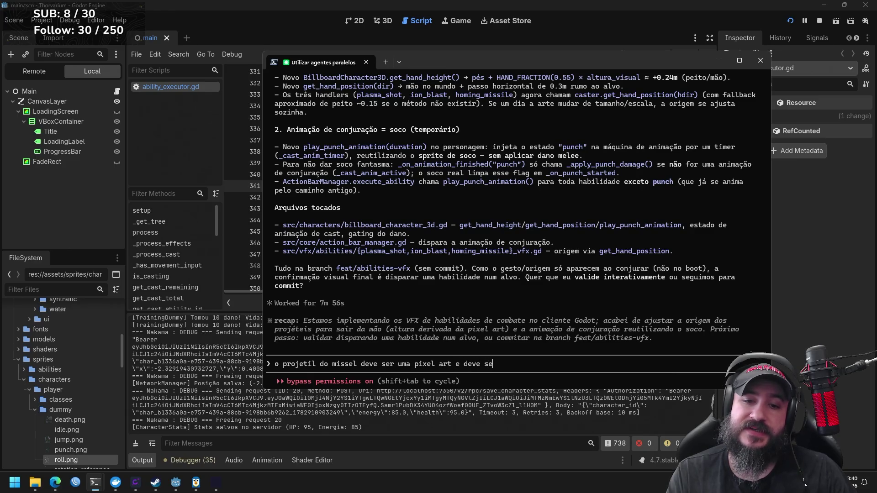
{"action": "type", "text": "uir"}
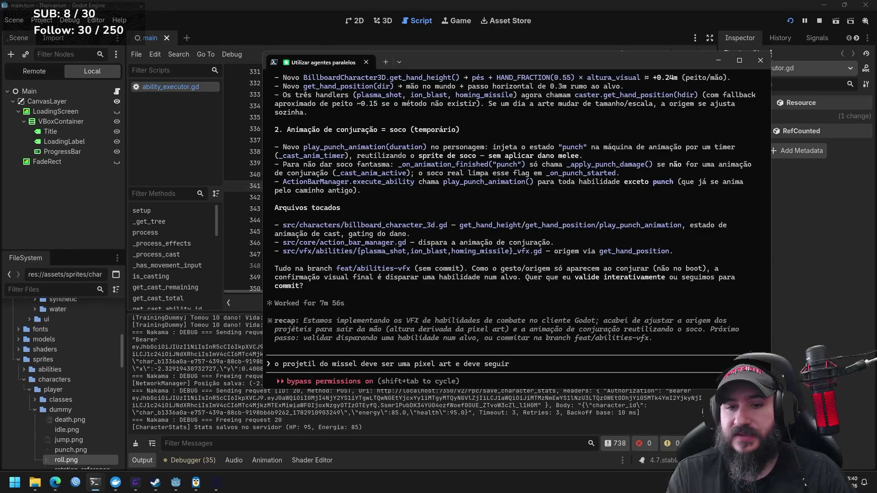
{"action": "type", "text": " uma parabo"}
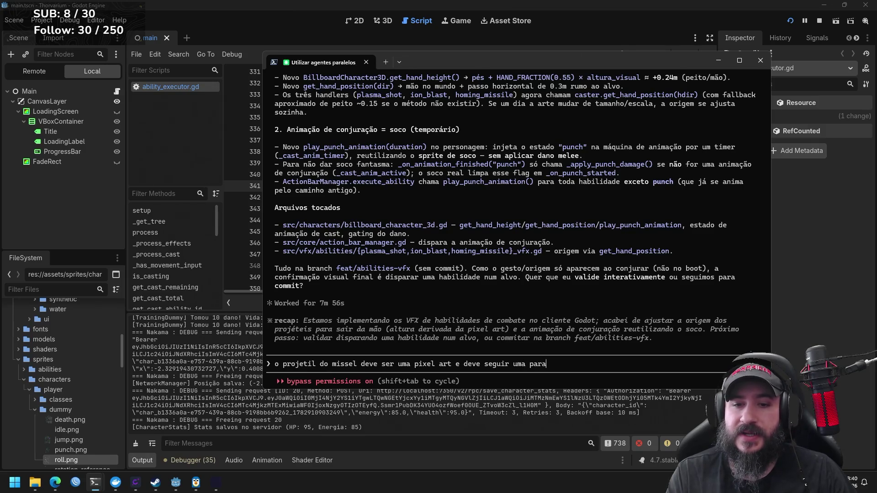
{"action": "type", "text": "la entre o "}
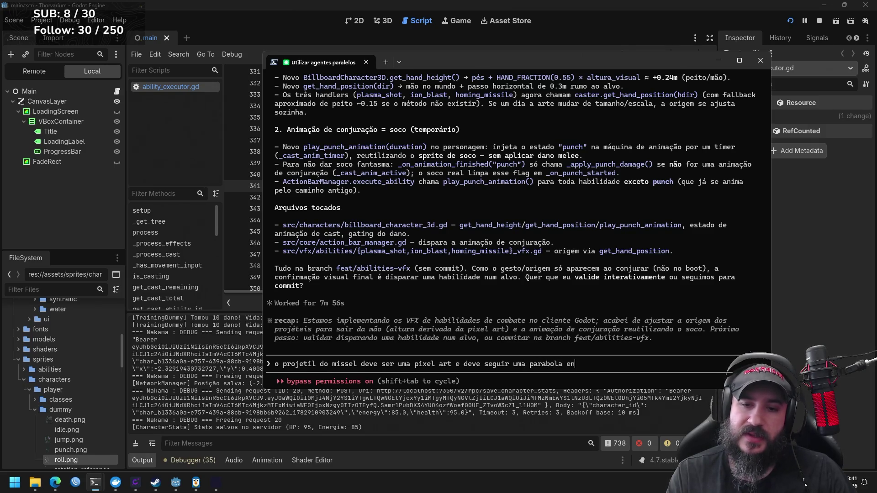
{"action": "type", "text": "ponto de lan"}
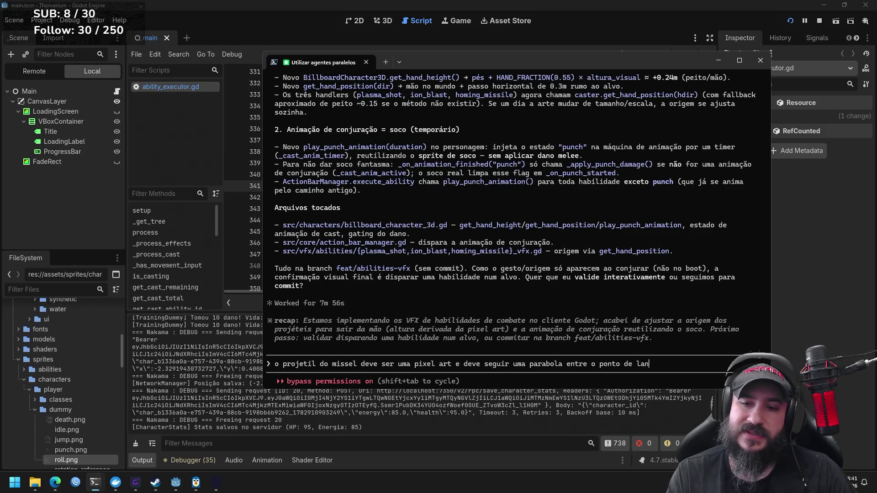
{"action": "type", "text": "çamento"}
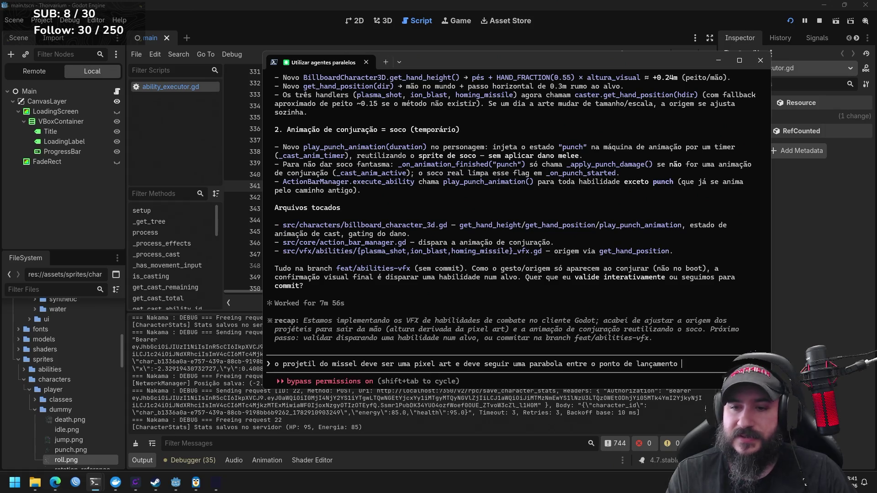
{"action": "type", "text": "egui o alvo"}
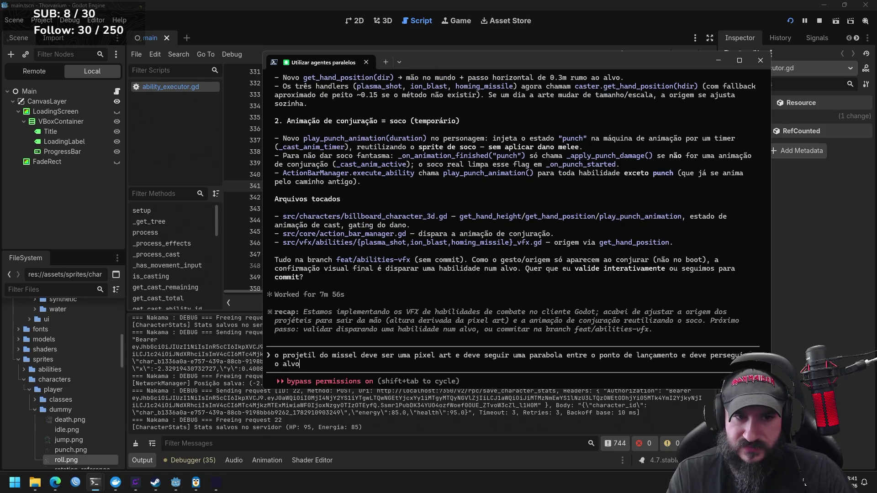
{"action": "key", "text": "Return"}
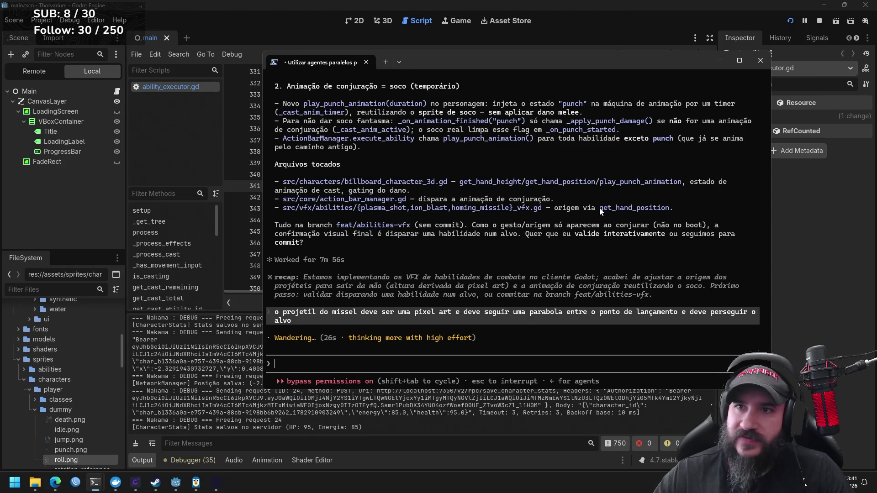
- Stop the running game from the Godot toolbar while the agent works on the missile
{"action": "left_click", "coordinate": [821, 21]}
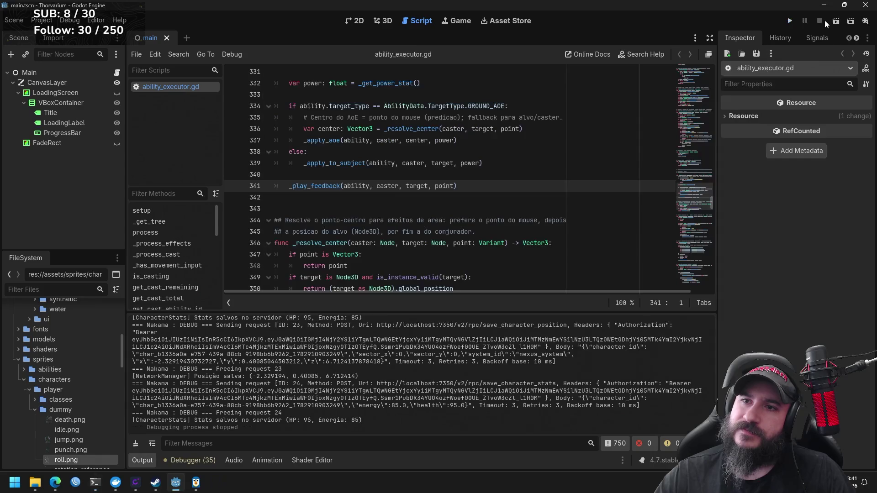
- Relaunch the Thorvarium project and choose CONTINUAR to restore the saved session
{"action": "left_click", "coordinate": [790, 21]}
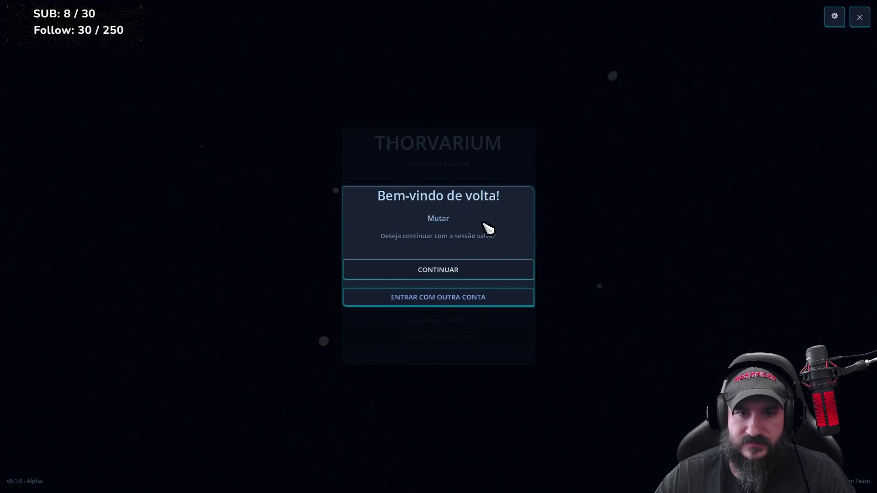
{"action": "left_click", "coordinate": [466, 268]}
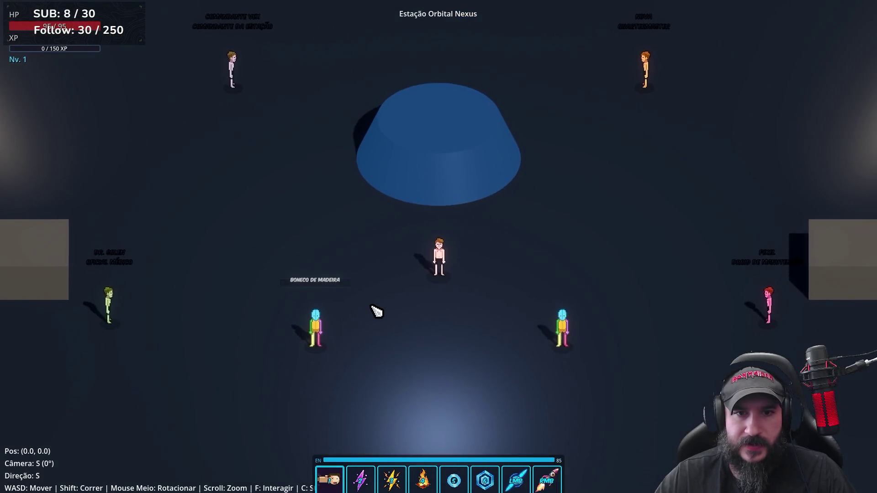
- Walk the character around the arena with WASD toward the wooden dummies
{"action": "key", "text": "a"}
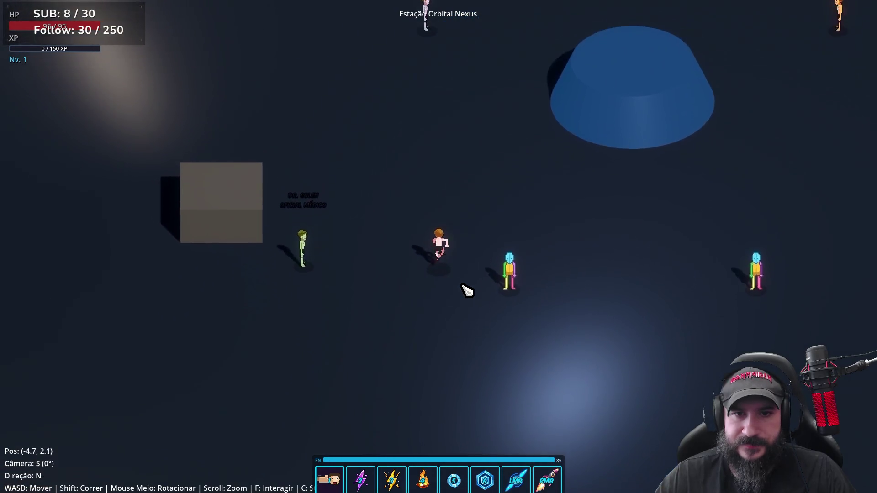
{"action": "key", "text": "s"}
{"action": "key", "text": "a"}
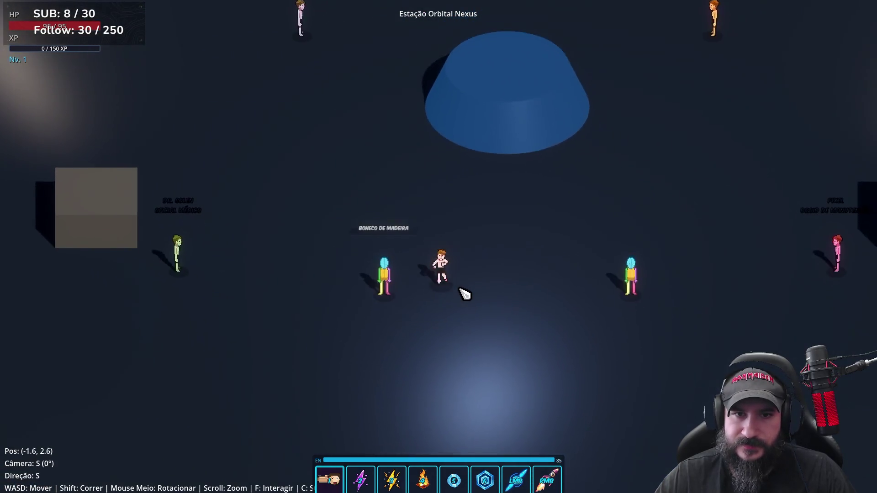
{"action": "key", "text": "w"}
{"action": "key", "text": "d"}
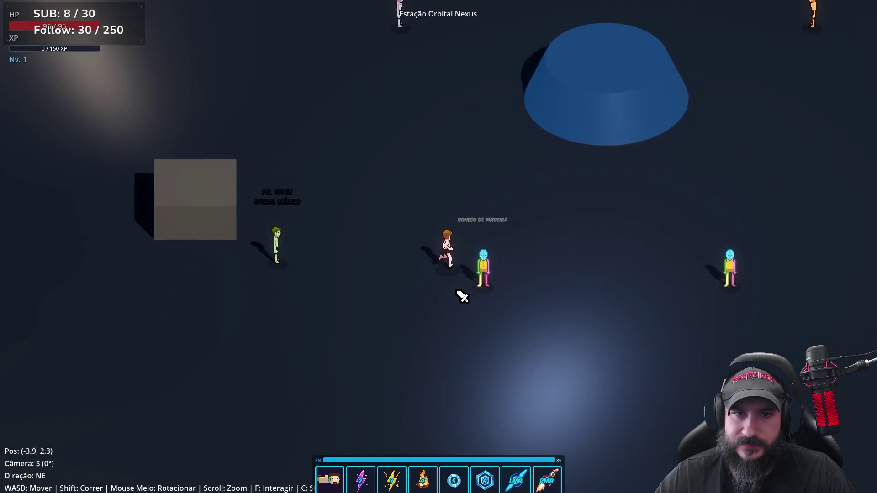
{"action": "key", "text": "s"}
{"action": "key", "text": "d"}
{"action": "key", "text": "w"}
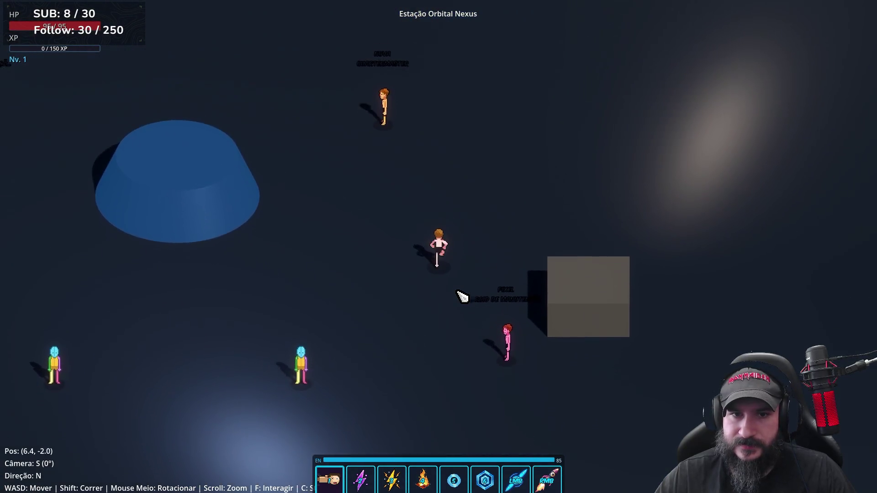
{"action": "key", "text": "a"}
{"action": "key", "text": "s"}
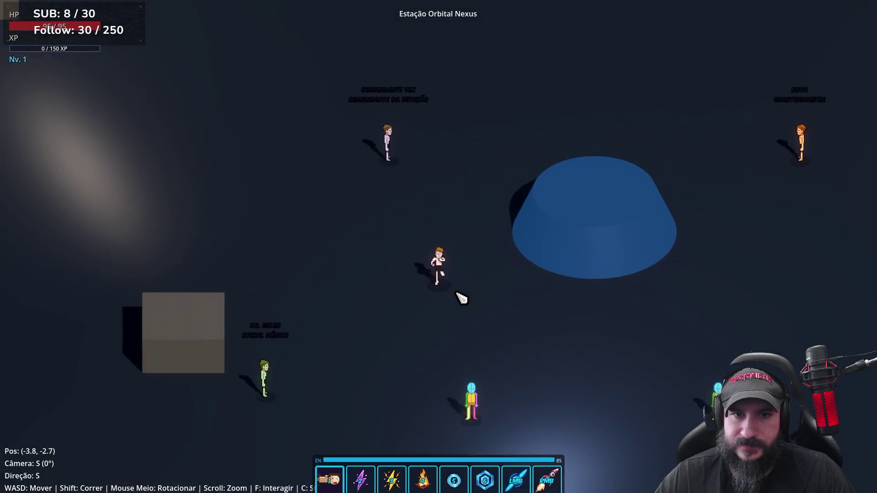
{"action": "key", "text": "d"}
{"action": "key", "text": "s"}
{"action": "key", "text": "d"}
- Fire skills repeatedly at the wooden dummies while strafing east and west
{"action": "left_click", "coordinate": [435, 160]}
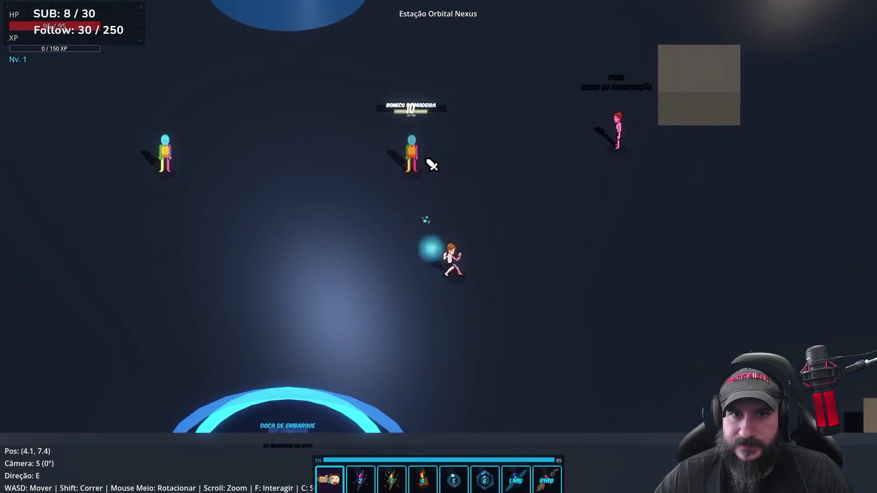
{"action": "key", "text": "a"}
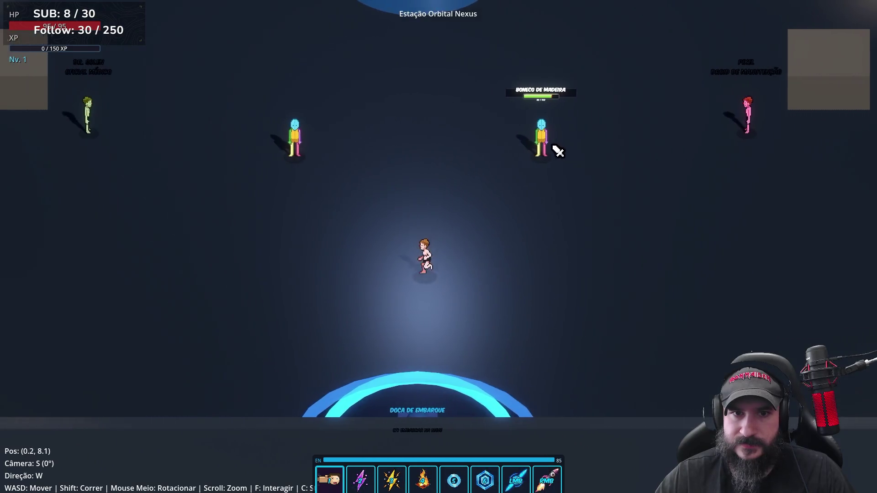
{"action": "left_click", "coordinate": [728, 156]}
{"action": "key", "text": "d"}
{"action": "left_click", "coordinate": [605, 143]}
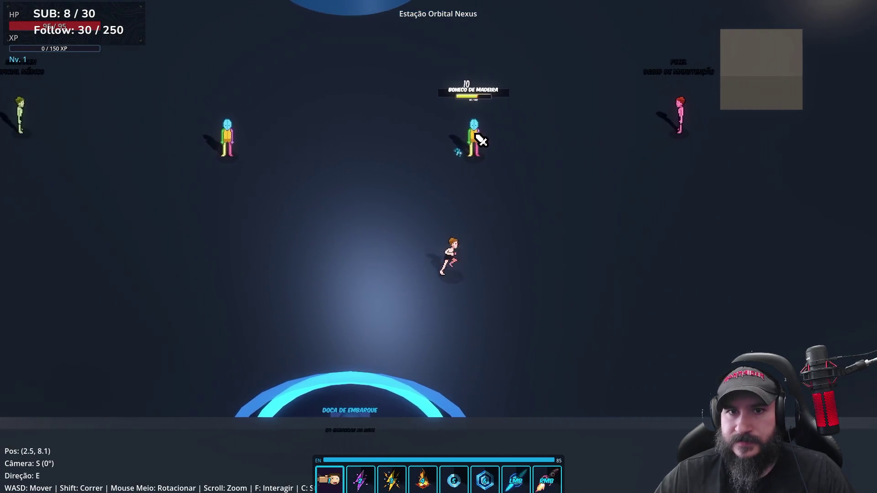
{"action": "left_click", "coordinate": [342, 150]}
{"action": "key", "text": "a"}
{"action": "left_click", "coordinate": [376, 137]}
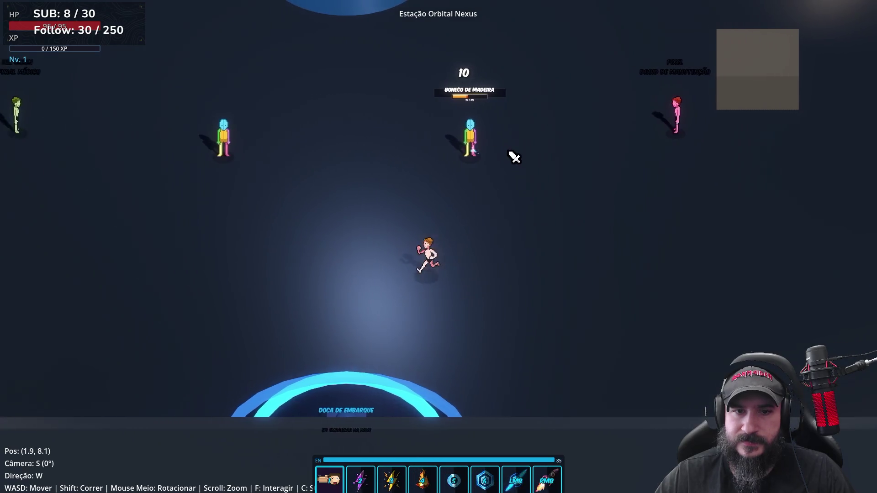
- Drain and knock down the right dummy, then hit the left dummy for 31 damage
{"action": "key", "text": "w"}
{"action": "key", "text": "a"}
{"action": "left_click", "coordinate": [622, 172]}
{"action": "left_click", "coordinate": [613, 176]}
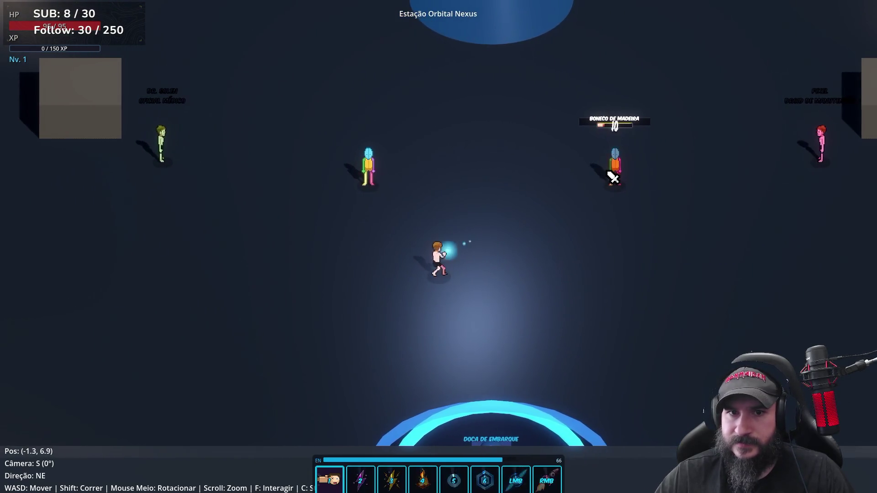
{"action": "left_click", "coordinate": [594, 181]}
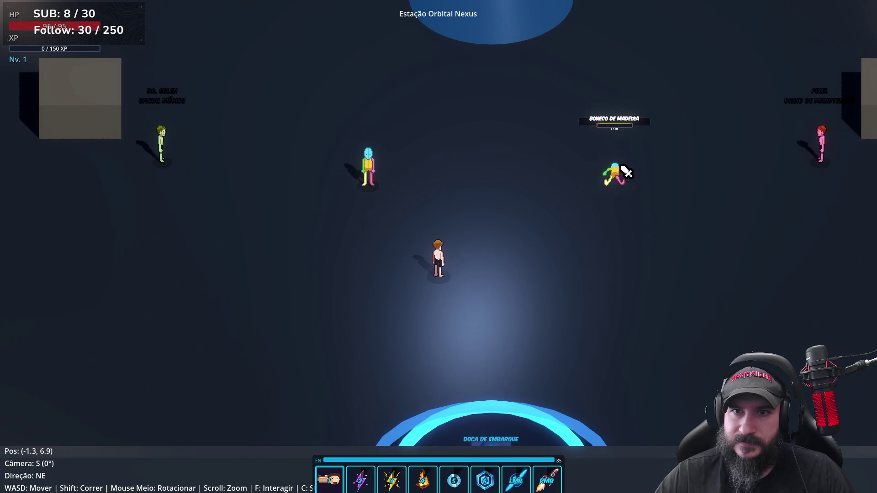
{"action": "left_click", "coordinate": [370, 168]}
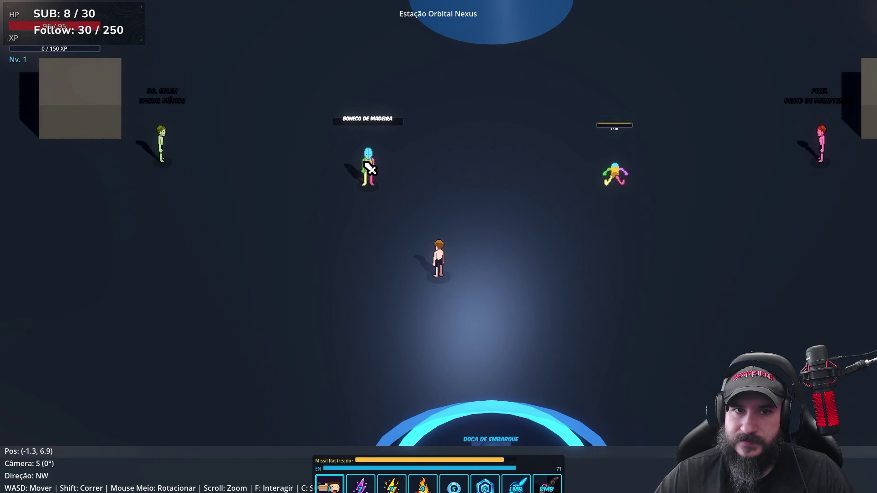
- Cast Missil Rastreador at the left dummy, then pause and quit the game
{"action": "key", "text": "s+d"}
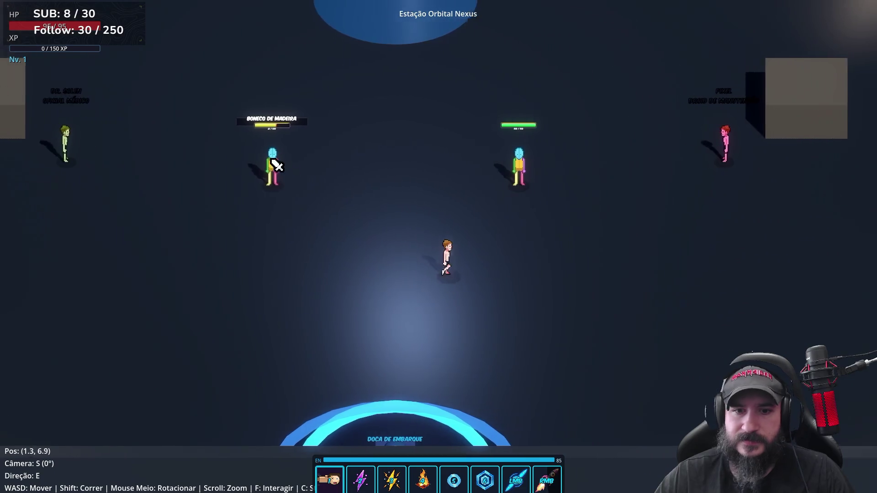
{"action": "key", "text": "d"}
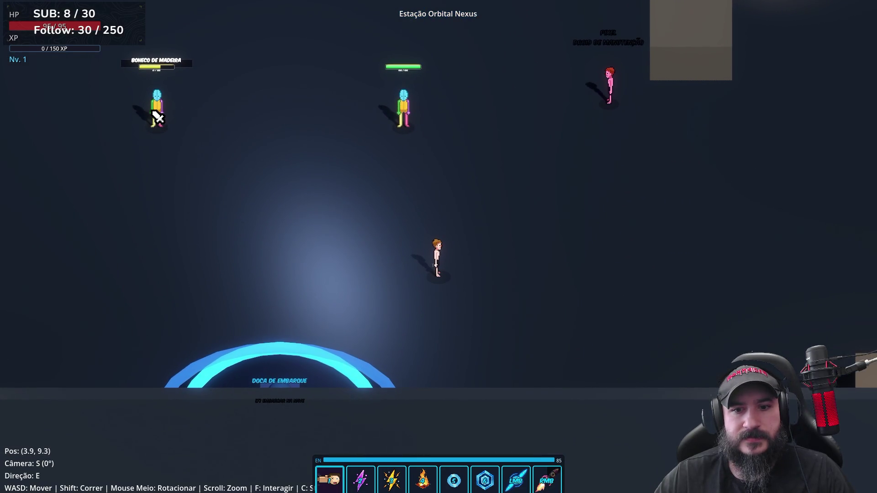
{"action": "right_click", "coordinate": [157, 118]}
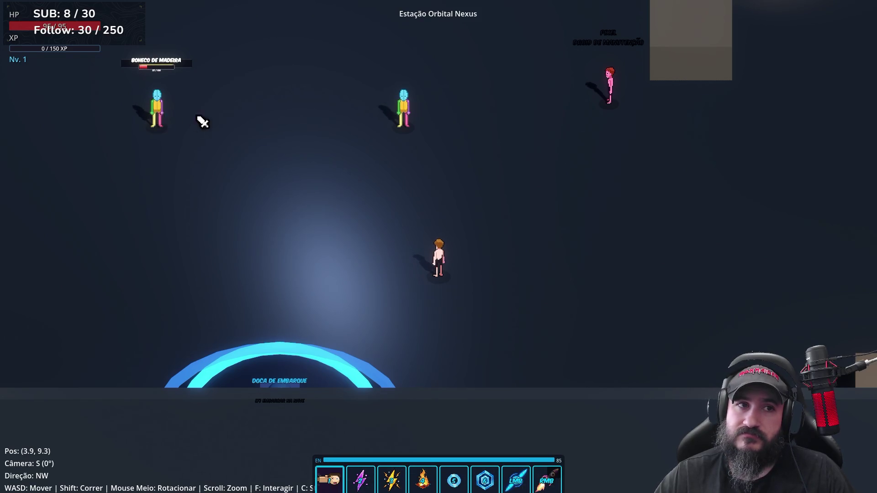
{"action": "key", "text": "Escape"}
{"action": "left_click", "coordinate": [451, 324]}
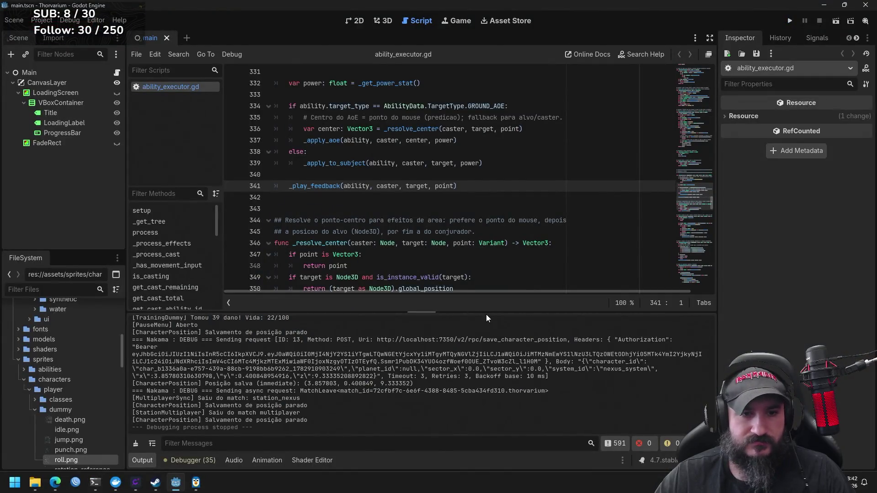
- Bring the Claude Code agent terminal forward, then return to Thorvarium's login screen
{"action": "mouse_move", "coordinate": [97, 483]}
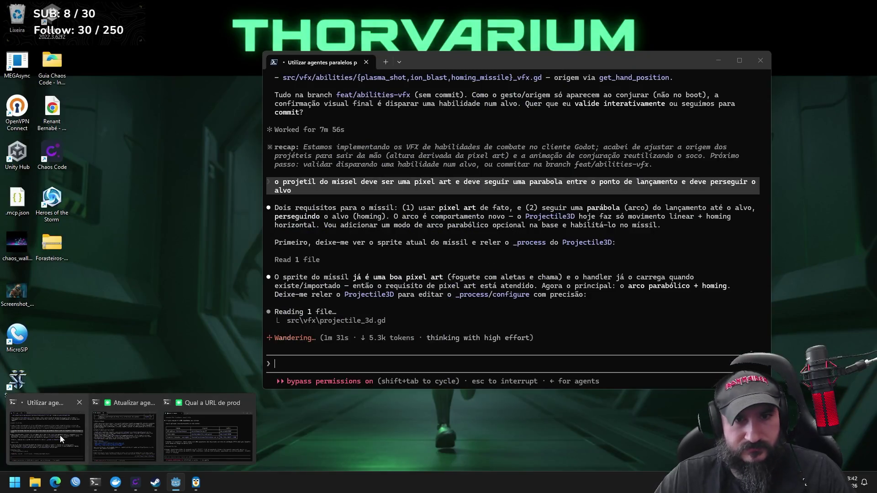
{"action": "left_click", "coordinate": [60, 436]}
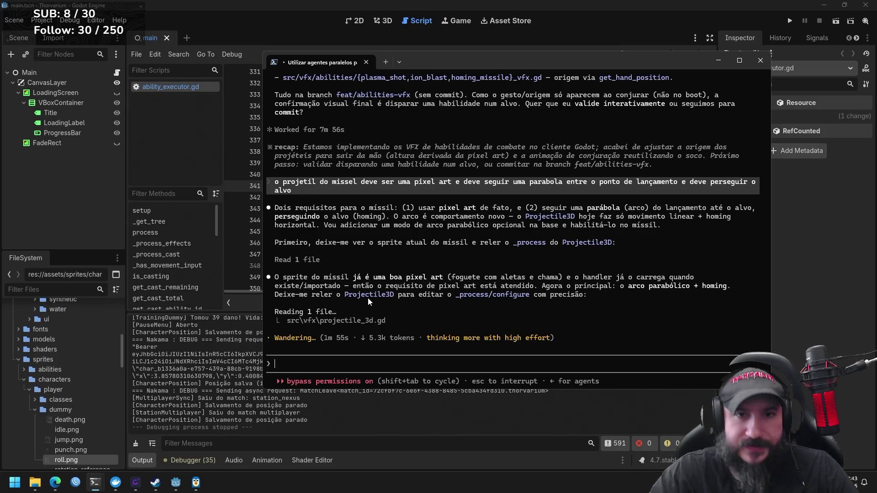
{"action": "left_click", "coordinate": [792, 479]}
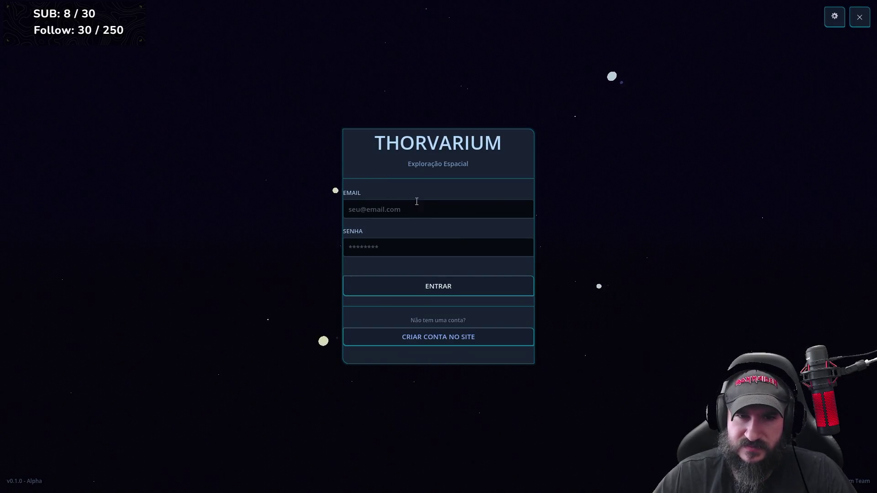
- Log in to Thorvarium with the account e-mail and password
{"action": "left_click", "coordinate": [429, 210]}
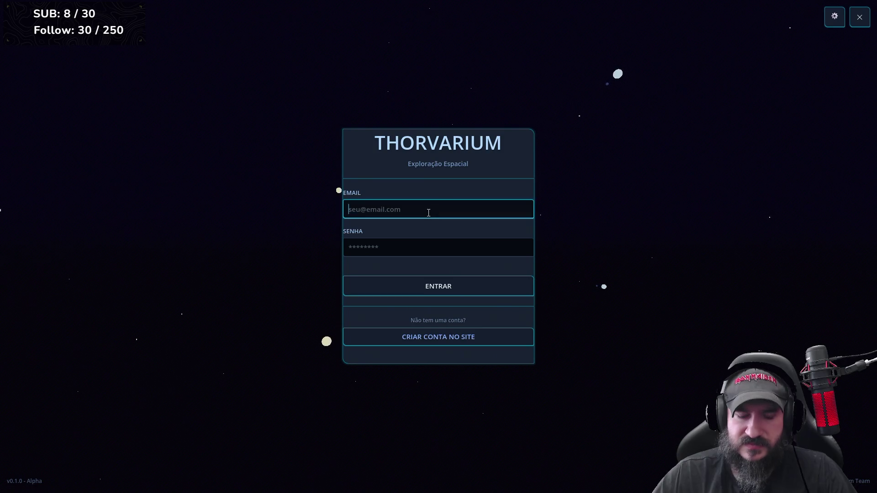
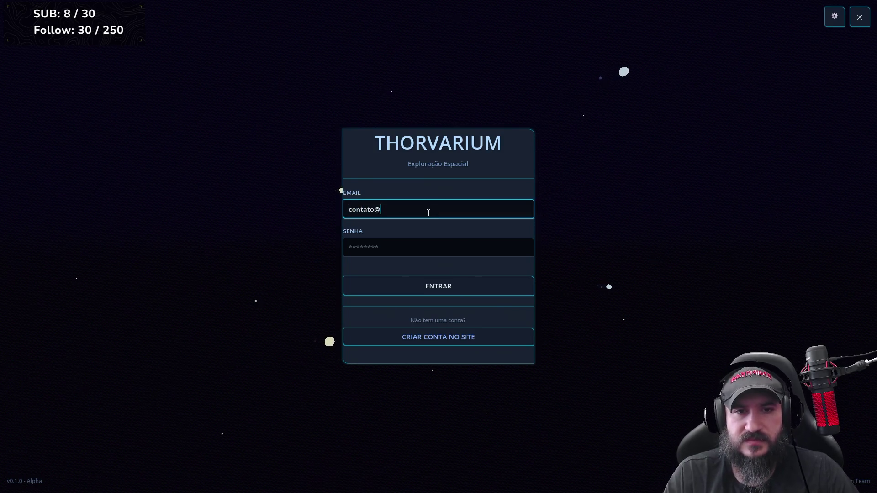
{"action": "key", "text": "Tab"}
{"action": "type", "text": "******"}
{"action": "key", "text": "Return"}
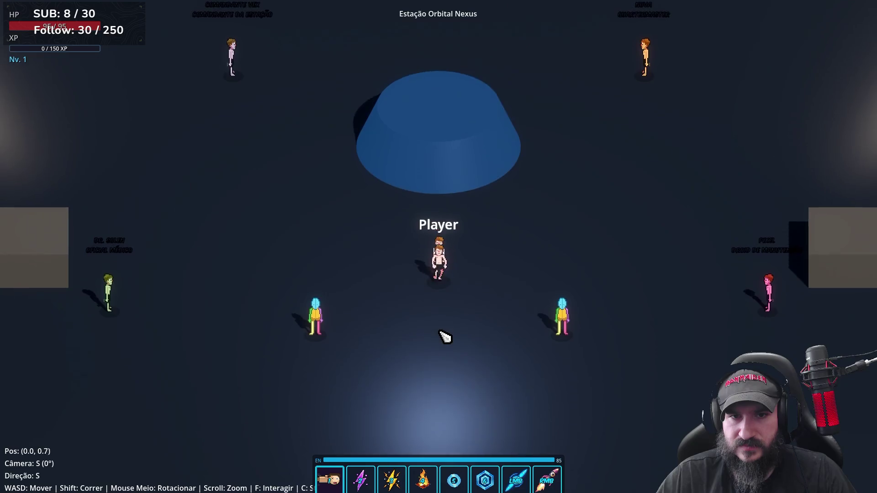
- Walk to the wooden training dummy, hit it for 10 damage, and close the game
{"action": "key", "text": "s"}
{"action": "left_click", "coordinate": [594, 184]}
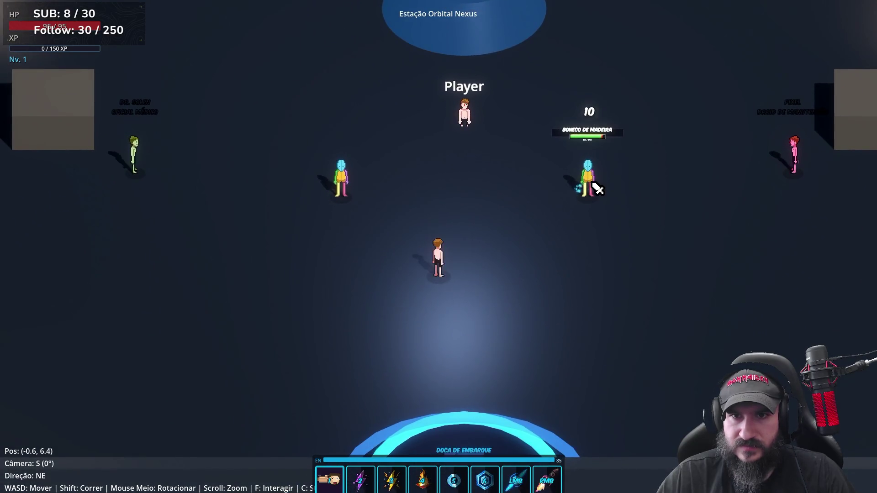
{"action": "key", "text": "a"}
{"action": "key", "text": "alt+F4"}
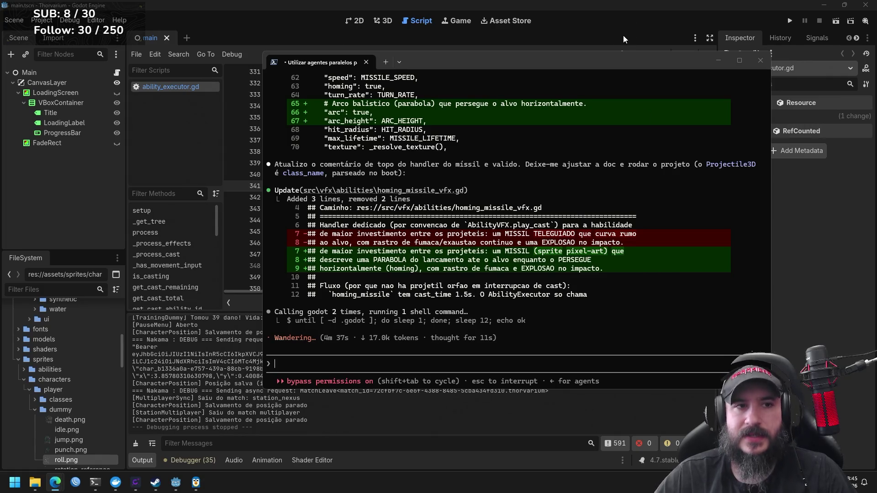
- Bring the Godot editor in front of the terminal, then bring up the Steam library window
{"action": "left_click", "coordinate": [572, 2]}
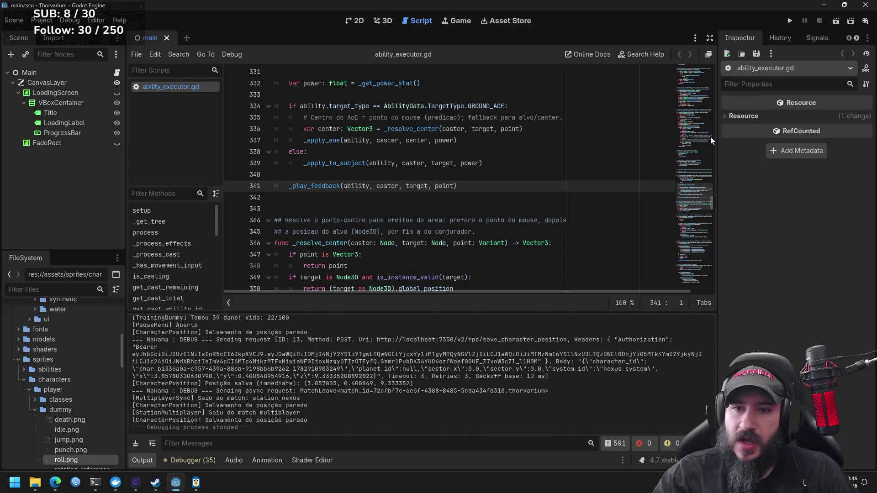
{"action": "mouse_move", "coordinate": [195, 485]}
{"action": "mouse_move", "coordinate": [137, 487]}
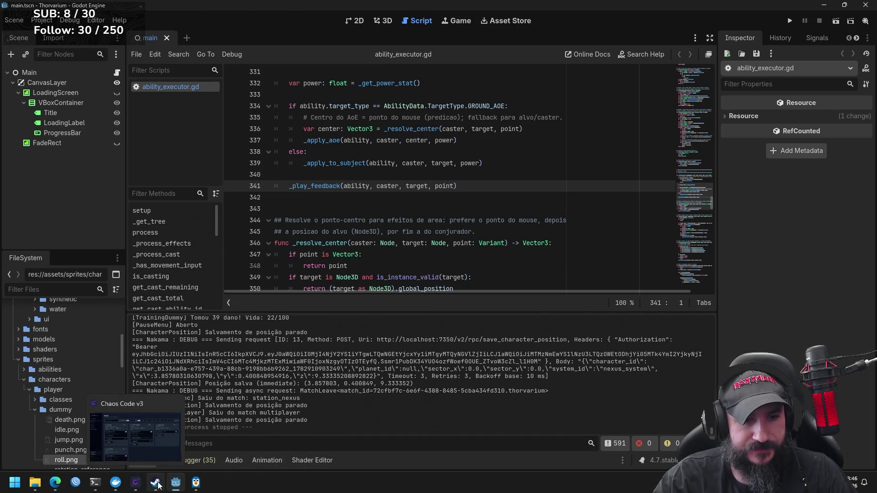
{"action": "left_click", "coordinate": [156, 483]}
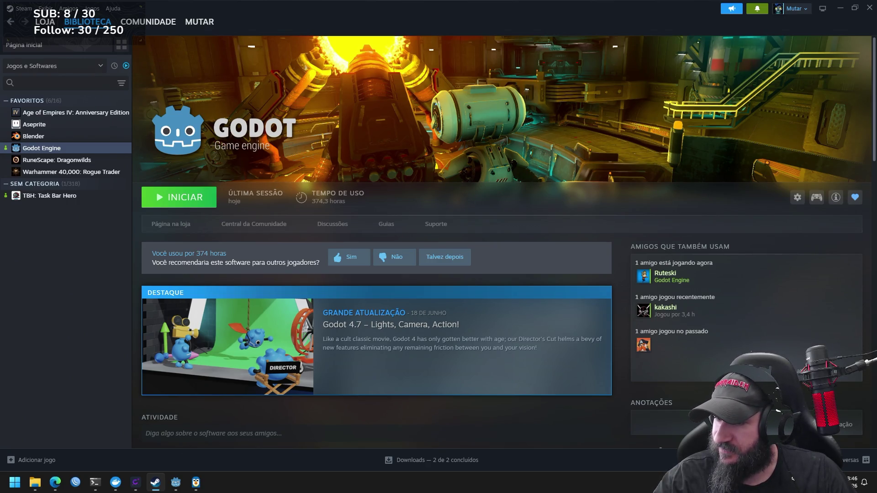
{"action": "key", "text": "alt+Tab"}
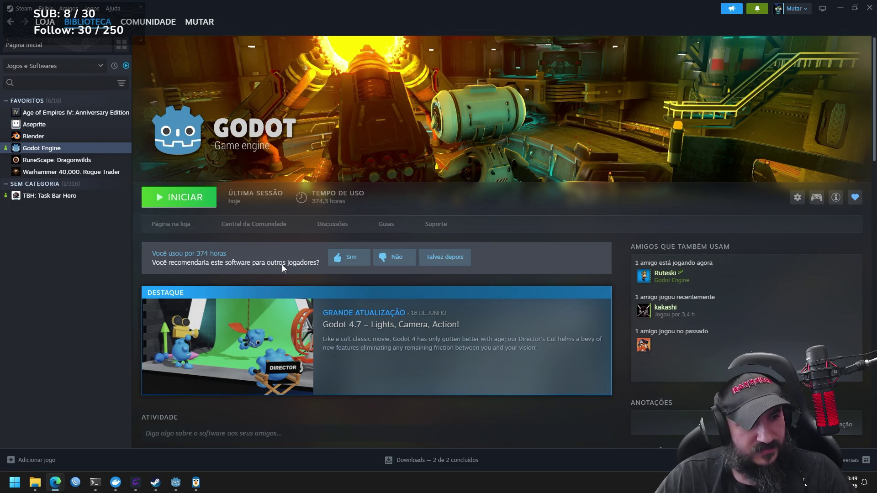
{"action": "left_click", "coordinate": [183, 487]}
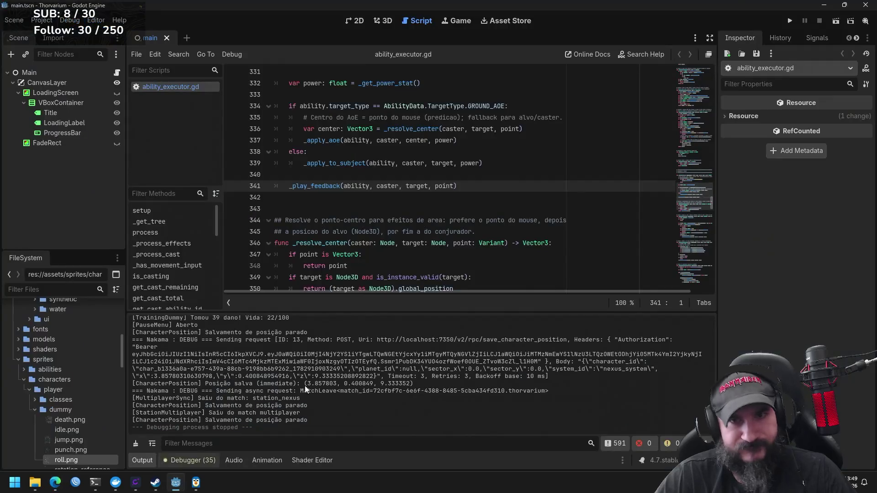
- Run Thorvarium again and choose CONTINUAR to return to the Nexus orbital station
{"action": "left_click", "coordinate": [790, 21]}
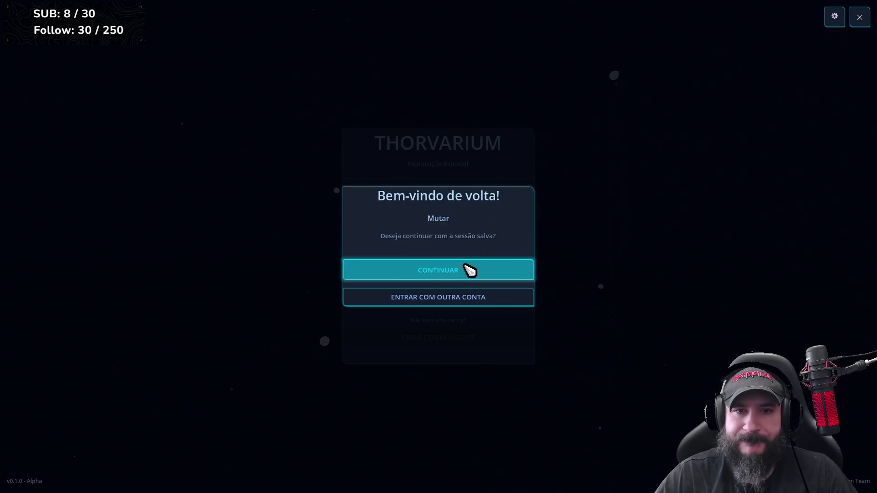
{"action": "left_click", "coordinate": [464, 269]}
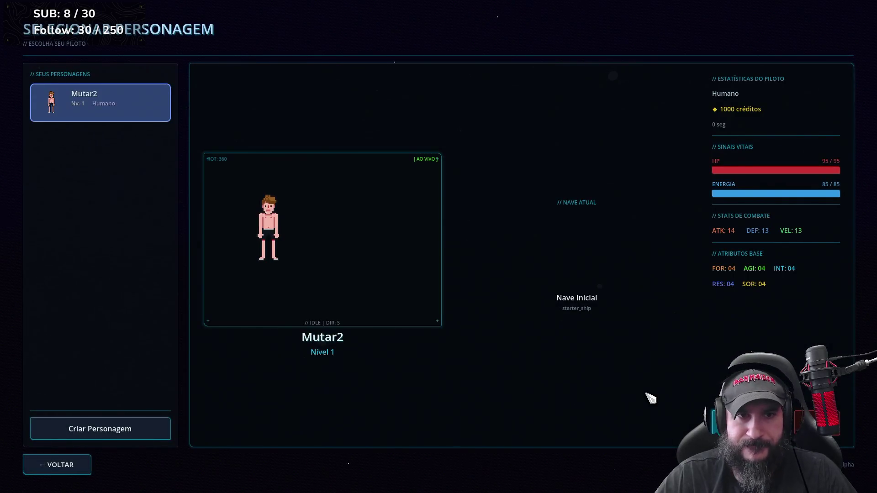
- Walk toward the right wooden dummy, cast Missil Rastreador at it twice, and switch back
{"action": "key", "text": "s"}
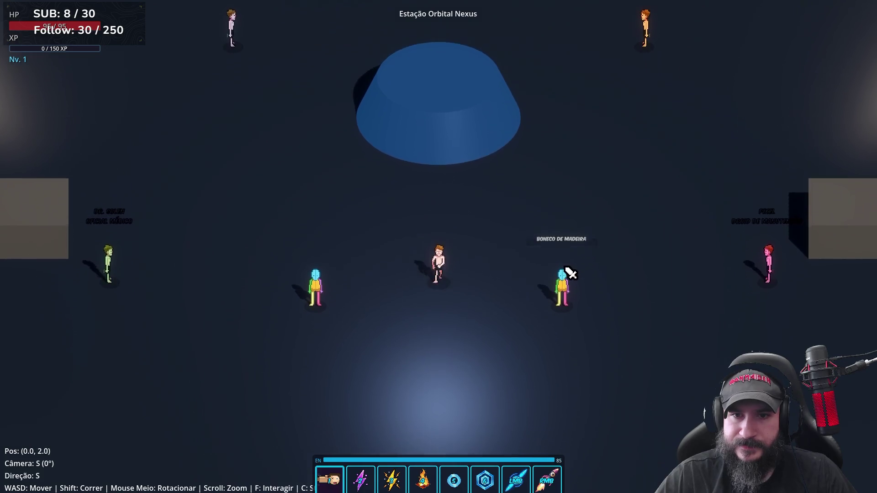
{"action": "right_click", "coordinate": [621, 206]}
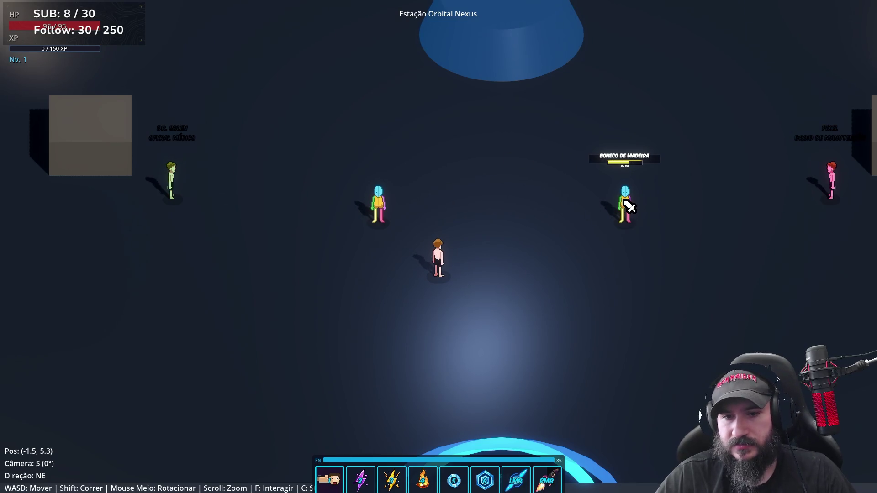
{"action": "right_click", "coordinate": [629, 206]}
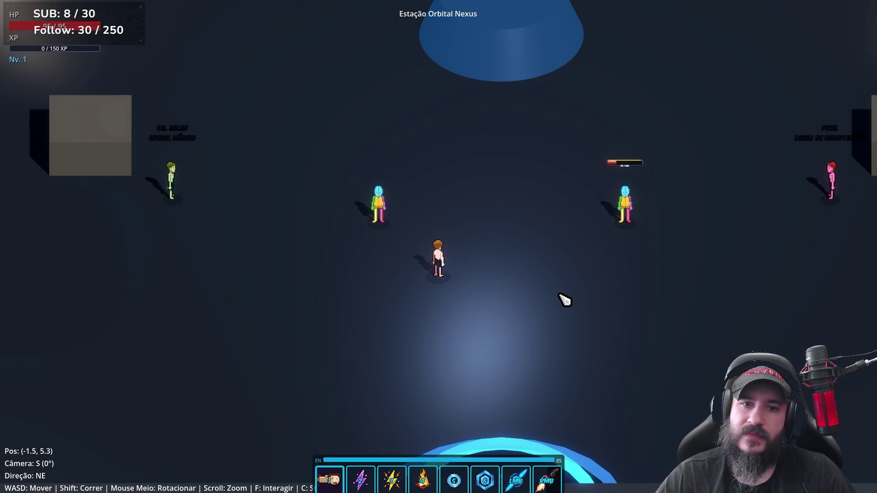
{"action": "key", "text": "alt+Tab"}
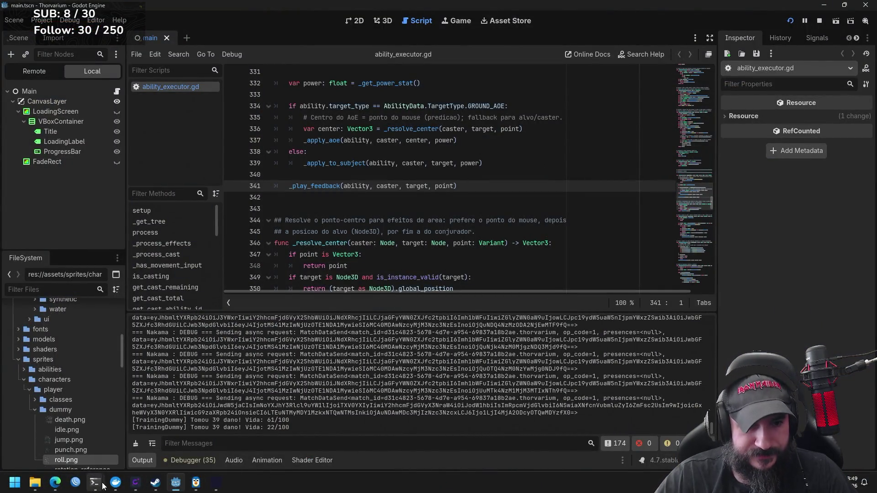
- Send the agent the report 'a sprite não esta sendo exibida'
{"action": "mouse_move", "coordinate": [95, 482]}
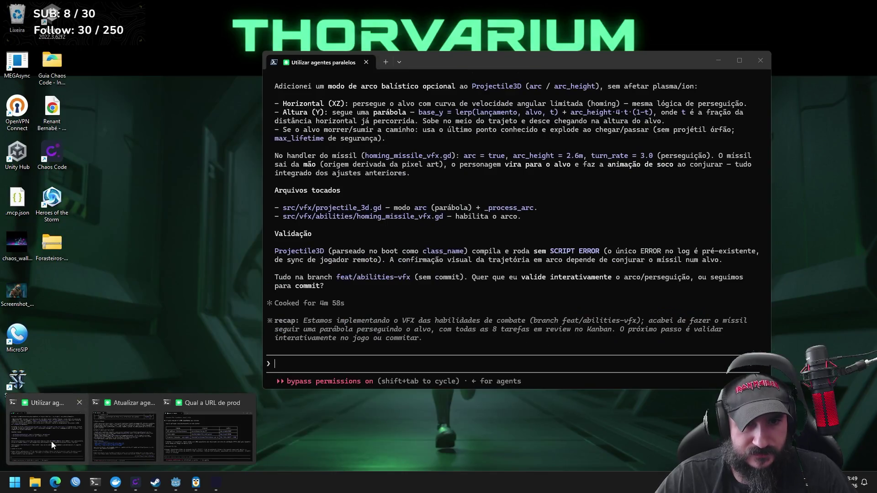
{"action": "left_click", "coordinate": [51, 442]}
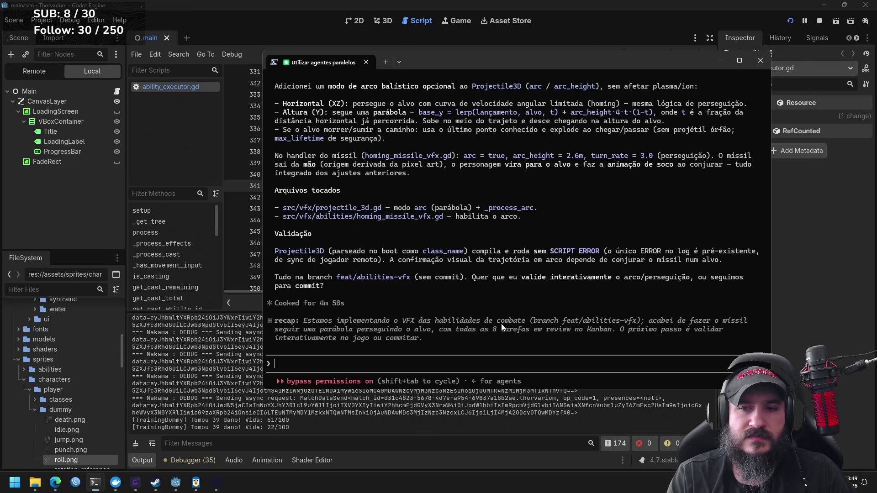
{"action": "type", "text": "a sprit"}
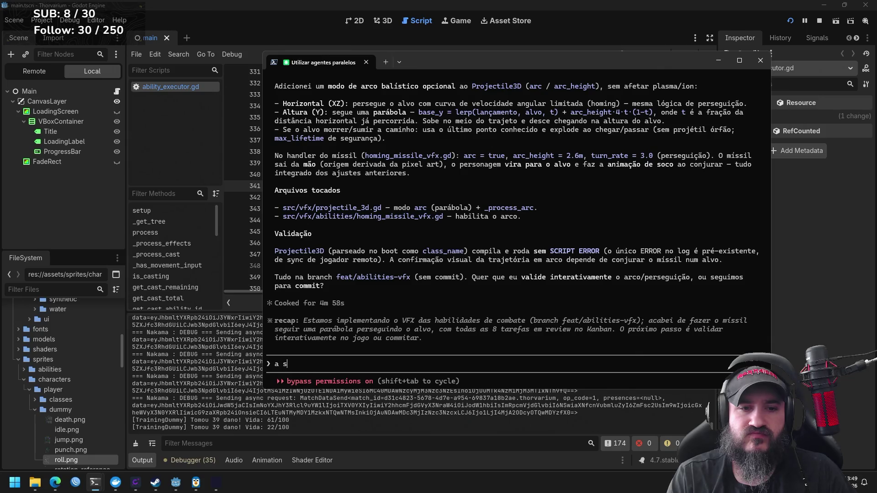
{"action": "type", "text": "e não esta sendo "}
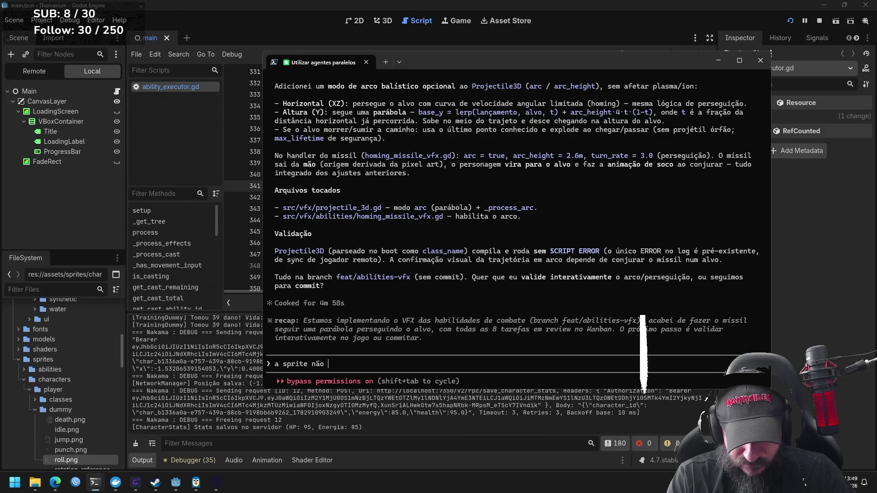
{"action": "type", "text": "exibida"}
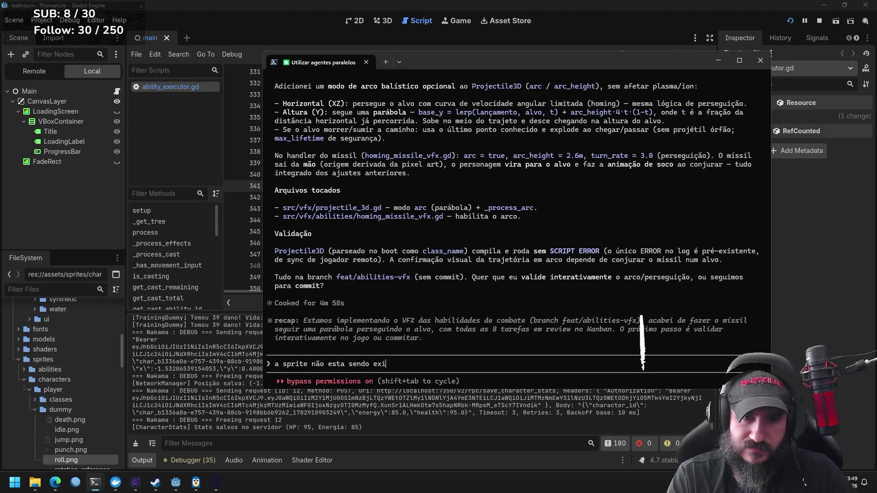
{"action": "key", "text": "Return"}
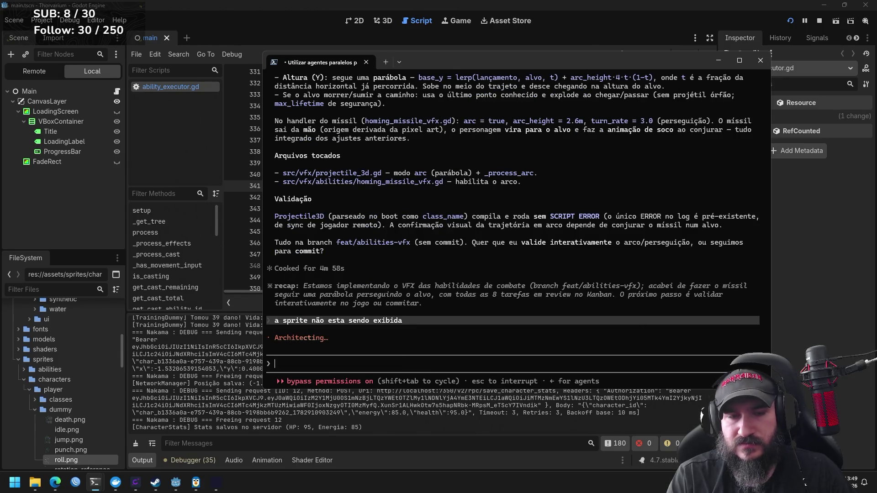
- Interrupt and resend it corrected as 'a sprite do projetil não esta sendo exibida'
{"action": "key", "text": "Escape"}
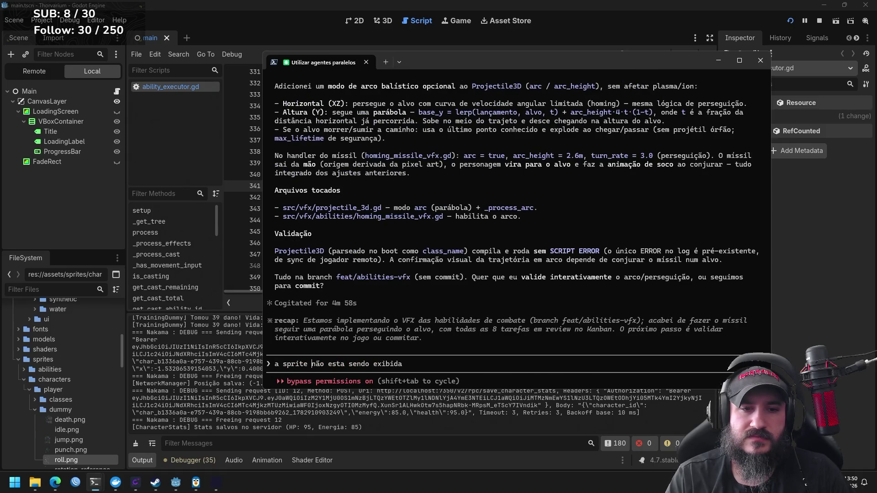
{"action": "key", "text": "Left"}
{"action": "key", "text": "BackSpace"}
{"action": "type", "text": "e da"}
{"action": "key", "text": "BackSpace"}
{"action": "key", "text": "BackSpace"}
{"action": "type", "text": "o projetil do"}
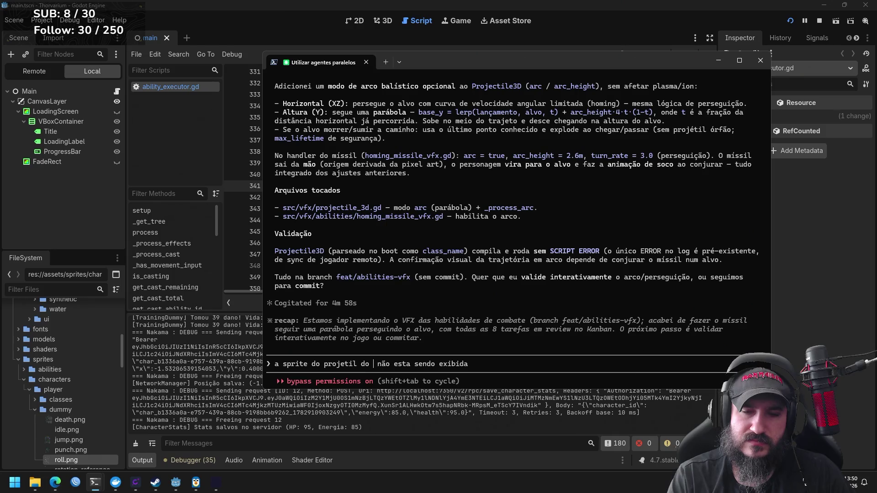
{"action": "key", "text": "BackSpace"}
{"action": "key", "text": "BackSpace"}
{"action": "key", "text": "BackSpace"}
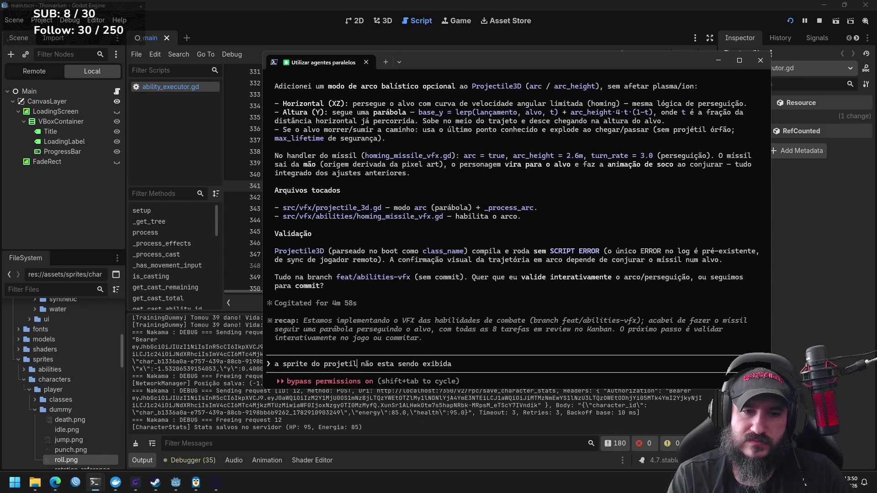
{"action": "key", "text": "Return"}
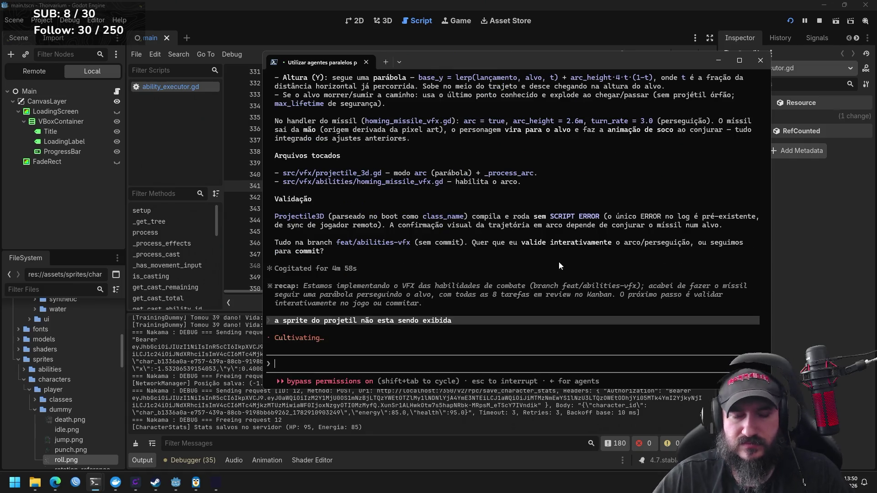
- Return to the running game and cast the homing missile at the dummy
{"action": "left_click", "coordinate": [216, 483]}
{"action": "key", "text": "s"}
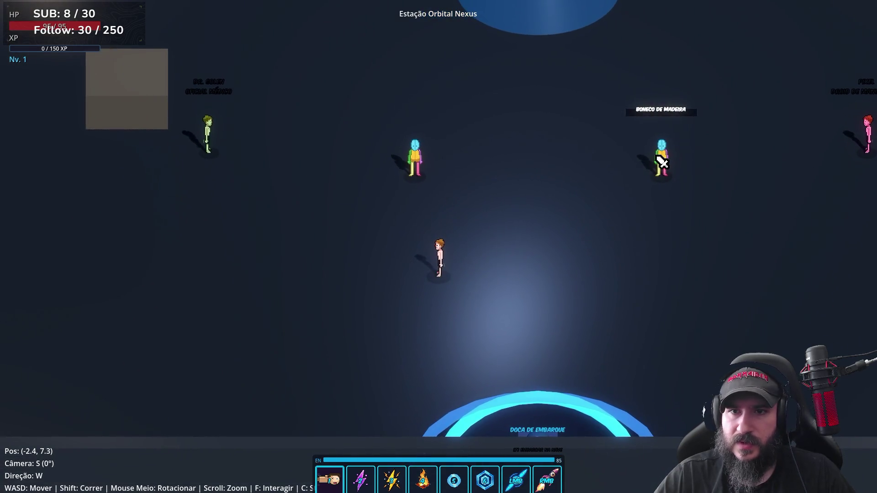
{"action": "right_click", "coordinate": [464, 237]}
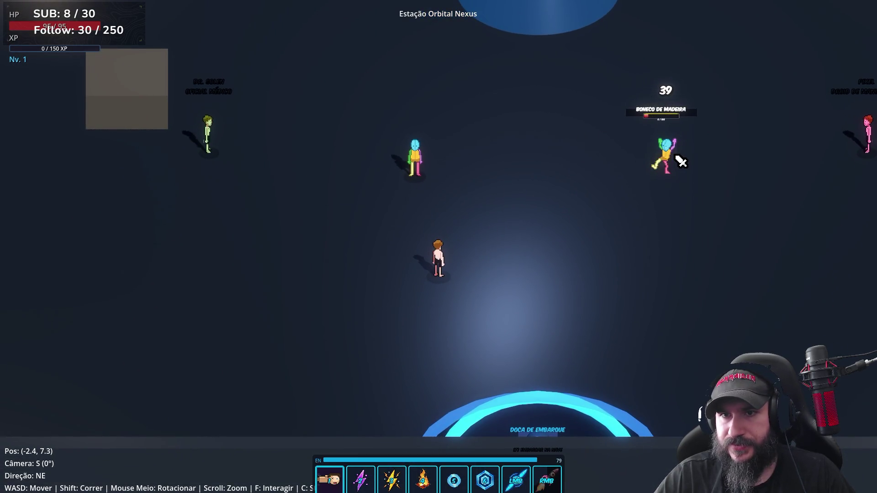
- Reposition beside the dummies and cast skill 2, then three fireballs with key 4
{"action": "key", "text": "d"}
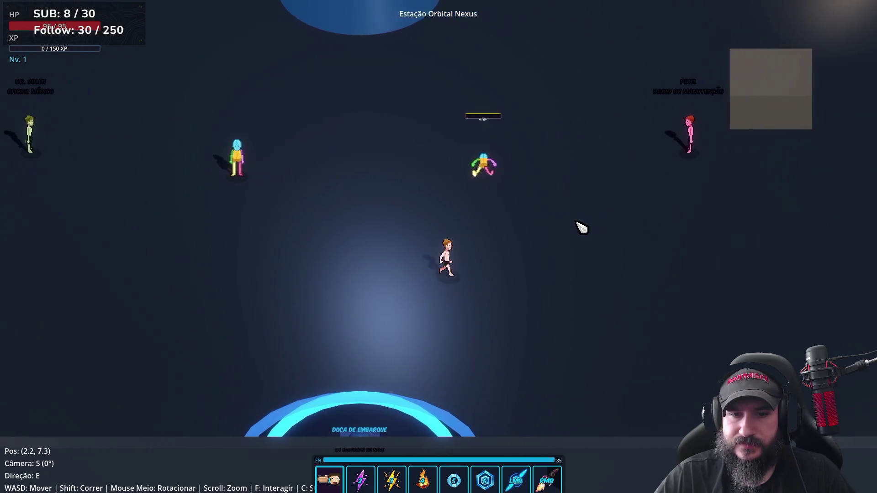
{"action": "key", "text": "w+a"}
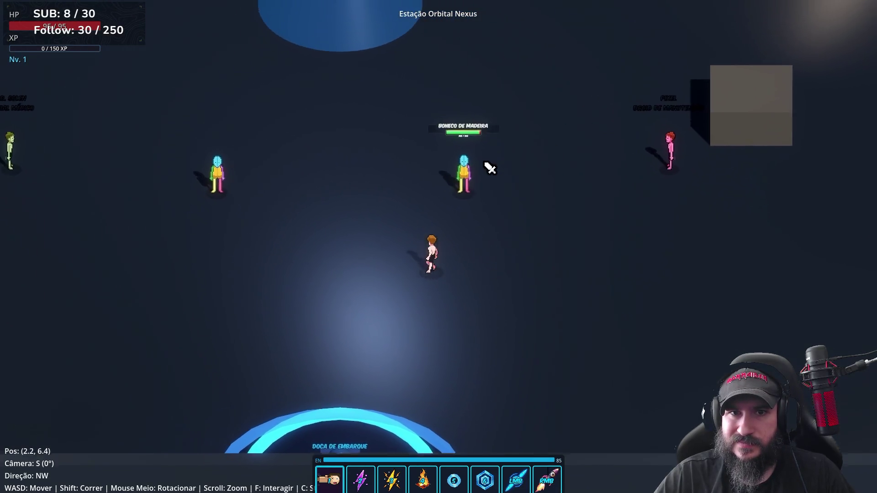
{"action": "key", "text": "d"}
{"action": "key", "text": "2"}
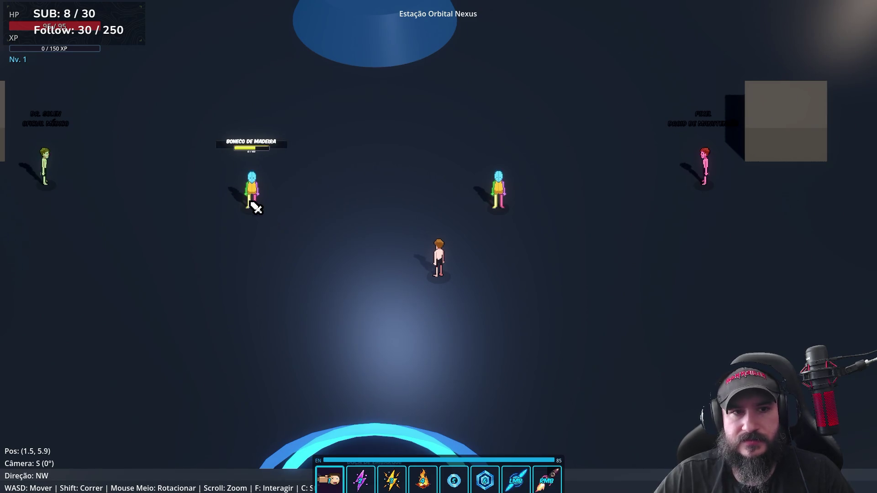
{"action": "key", "text": "4"}
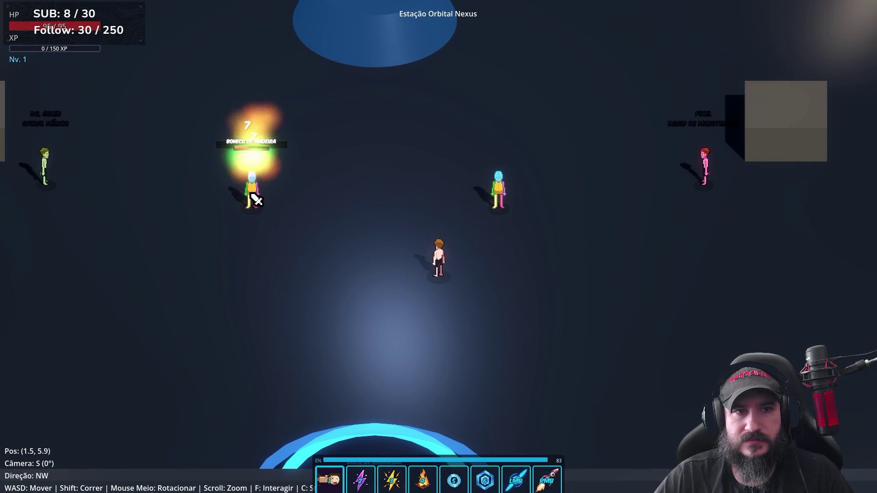
{"action": "key", "text": "4"}
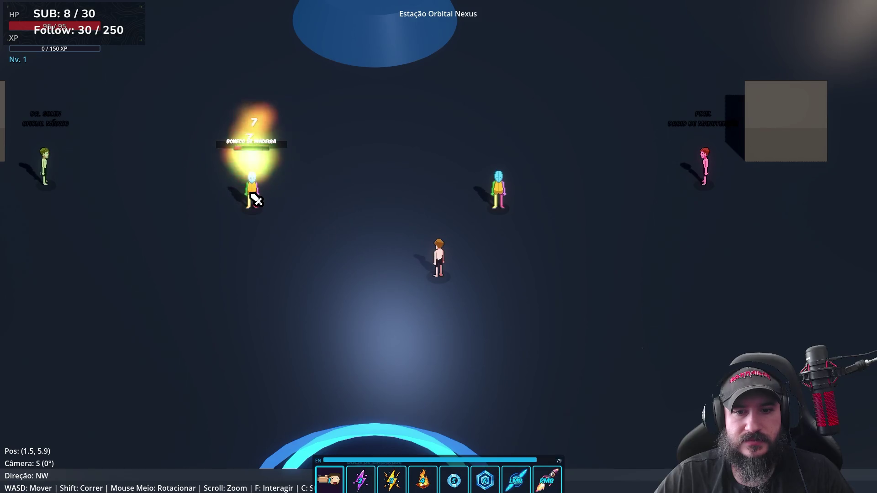
{"action": "mouse_move", "coordinate": [314, 217]}
{"action": "left_mouse_down"}
{"action": "mouse_move", "coordinate": [541, 272]}
{"action": "mouse_move", "coordinate": [415, 257]}
{"action": "mouse_move", "coordinate": [321, 260]}
{"action": "mouse_move", "coordinate": [463, 253]}
{"action": "mouse_move", "coordinate": [255, 274]}
{"action": "mouse_move", "coordinate": [651, 299]}
{"action": "mouse_move", "coordinate": [388, 274]}
{"action": "mouse_move", "coordinate": [564, 265]}
{"action": "mouse_move", "coordinate": [389, 248]}
{"action": "mouse_move", "coordinate": [417, 246]}
{"action": "left_mouse_up"}
{"action": "key", "text": "4"}
{"action": "key", "text": "4"}
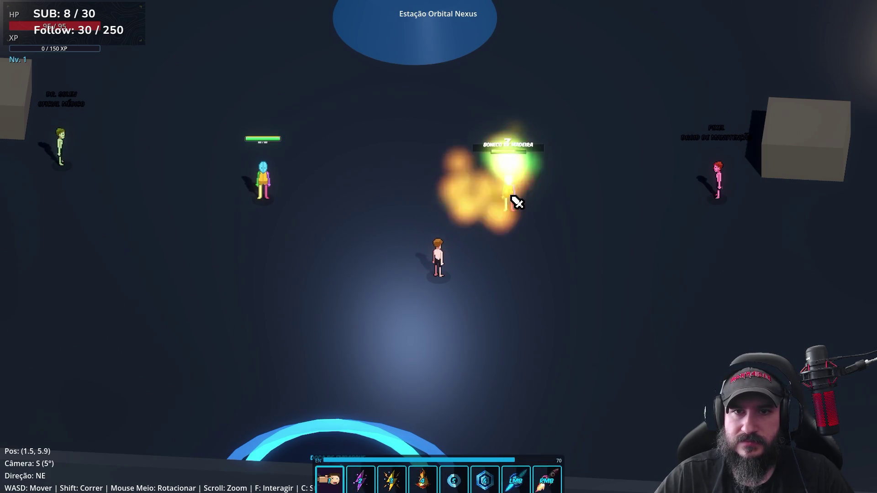
- Hit the right wooden dummy with four fireballs
{"action": "left_click", "coordinate": [516, 201]}
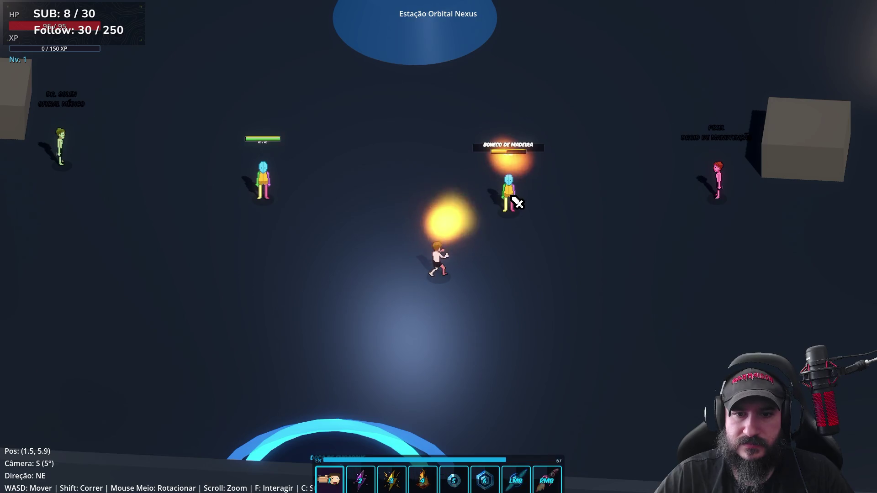
{"action": "left_click", "coordinate": [516, 202]}
{"action": "left_click", "coordinate": [513, 201]}
{"action": "left_click", "coordinate": [512, 202]}
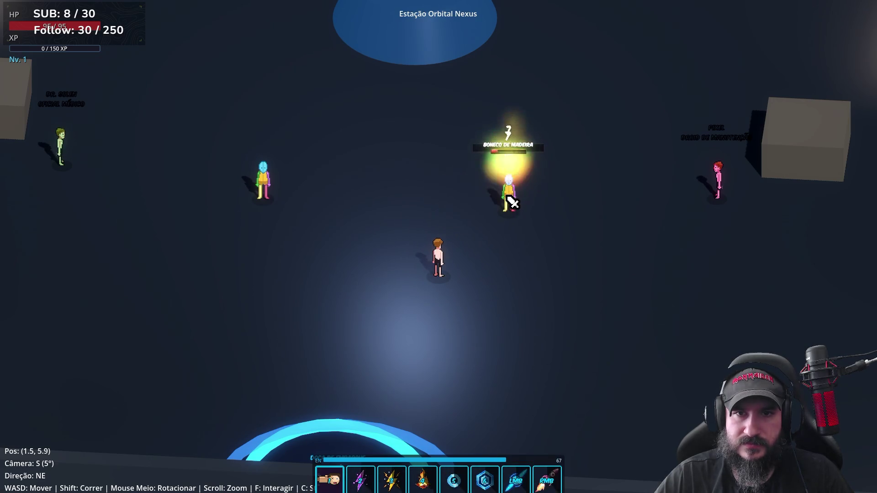
- Drain the left dummy with repeated fire projectiles, then walk west, turning the camera
{"action": "left_click", "coordinate": [267, 190]}
{"action": "left_click", "coordinate": [267, 190]}
{"action": "left_click", "coordinate": [267, 190]}
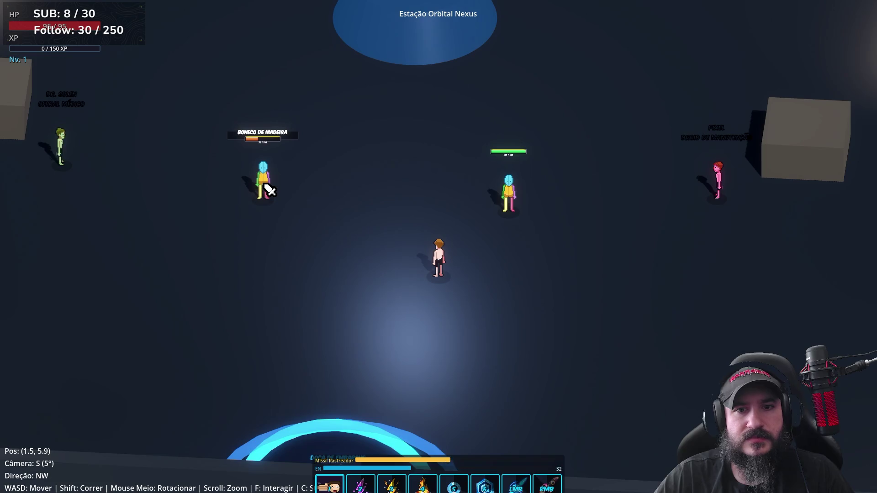
{"action": "left_click", "coordinate": [268, 190]}
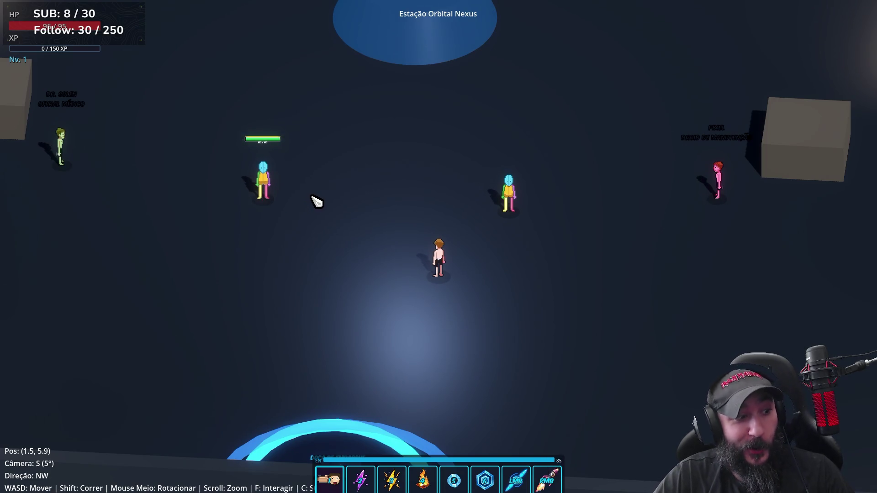
{"action": "left_click", "coordinate": [329, 195]}
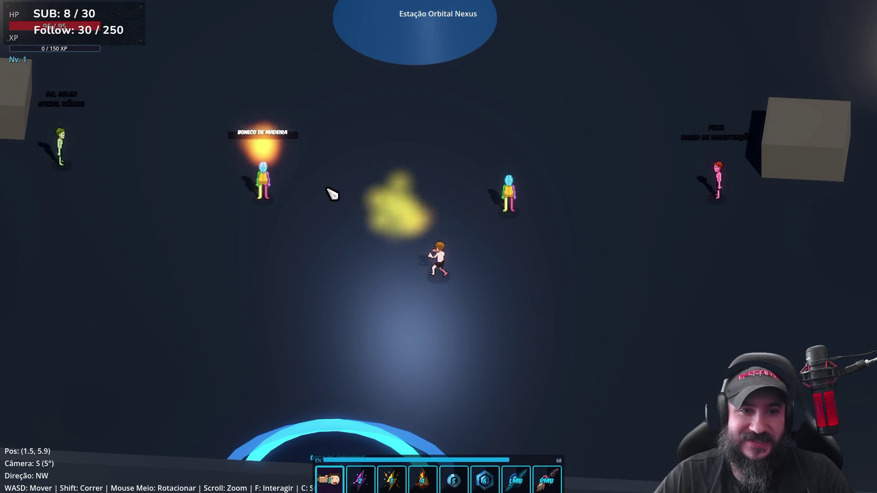
{"action": "key", "text": "a"}
{"action": "mouse_move", "coordinate": [333, 215]}
{"action": "left_mouse_down"}
{"action": "mouse_move", "coordinate": [489, 221]}
{"action": "mouse_move", "coordinate": [587, 206]}
{"action": "mouse_move", "coordinate": [470, 278]}
{"action": "mouse_move", "coordinate": [526, 258]}
{"action": "mouse_move", "coordinate": [282, 231]}
{"action": "mouse_move", "coordinate": [528, 221]}
{"action": "left_mouse_up"}
- Walk into the dock ring, confirm Embarcar, and accelerate the ship through Sistema 0_0
{"action": "key", "text": "w"}
{"action": "key", "text": "f"}
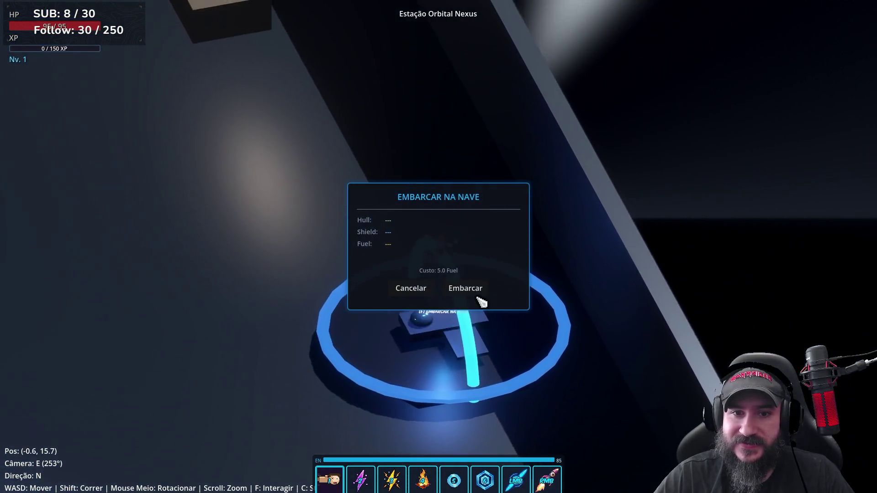
{"action": "key", "text": "w"}
{"action": "key", "text": "f"}
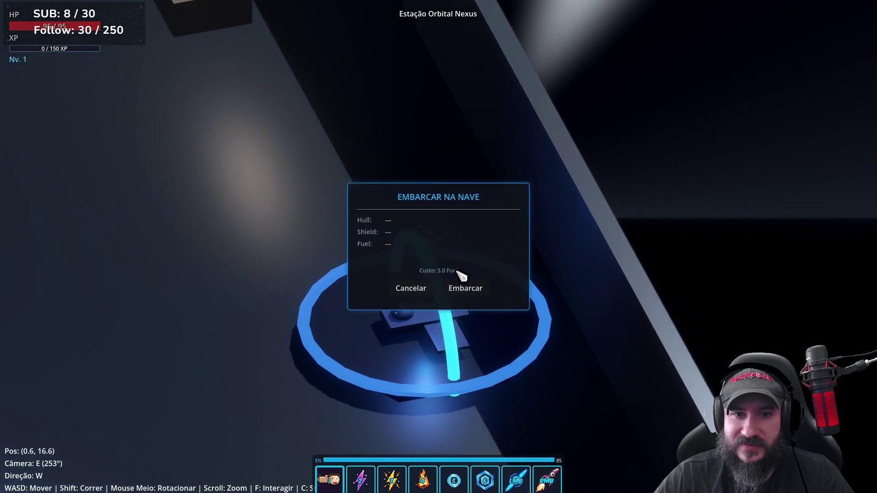
{"action": "left_click", "coordinate": [476, 290]}
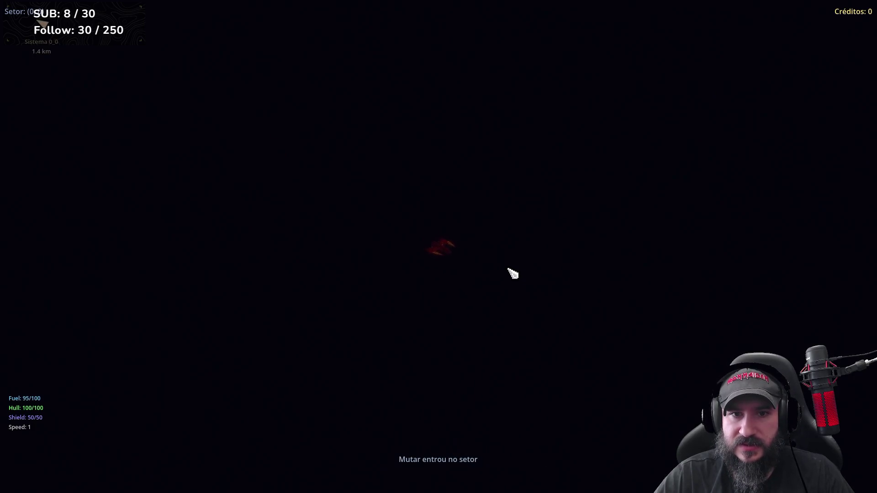
{"action": "key", "text": "w"}
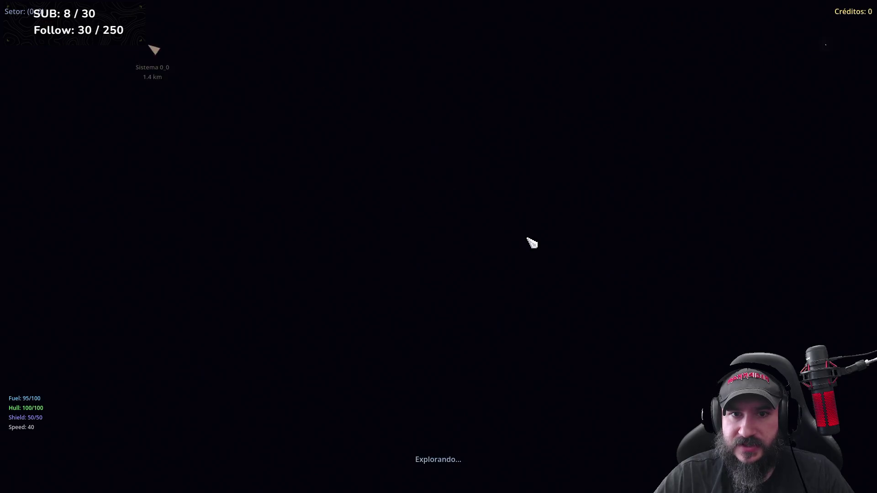
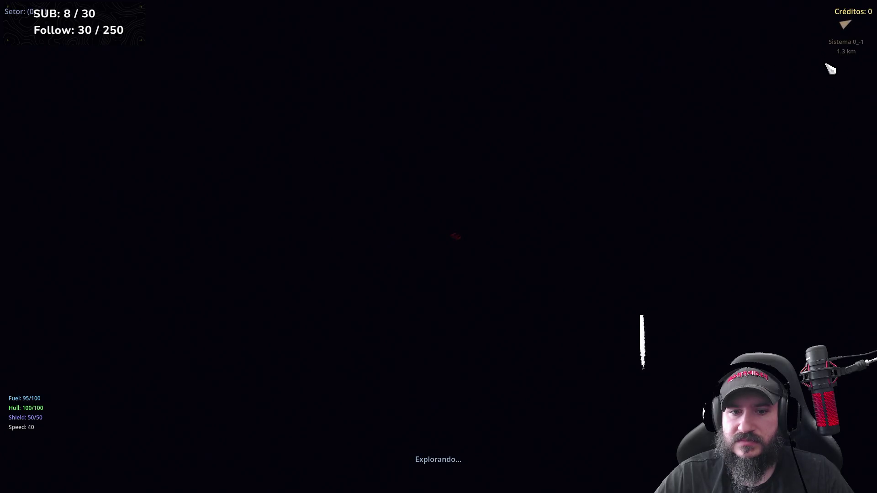
- Return to the station character, walk south and cast an area attack between the two dummies
{"action": "key", "text": "Escape"}
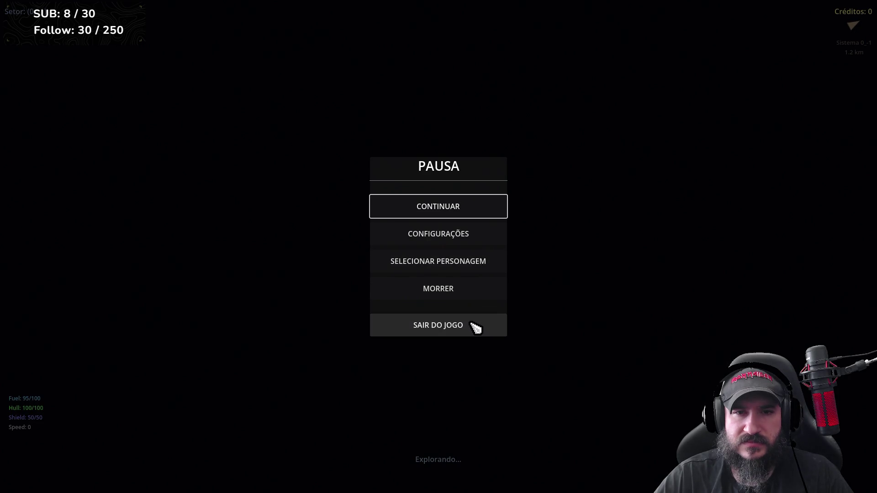
{"action": "left_click", "coordinate": [485, 262]}
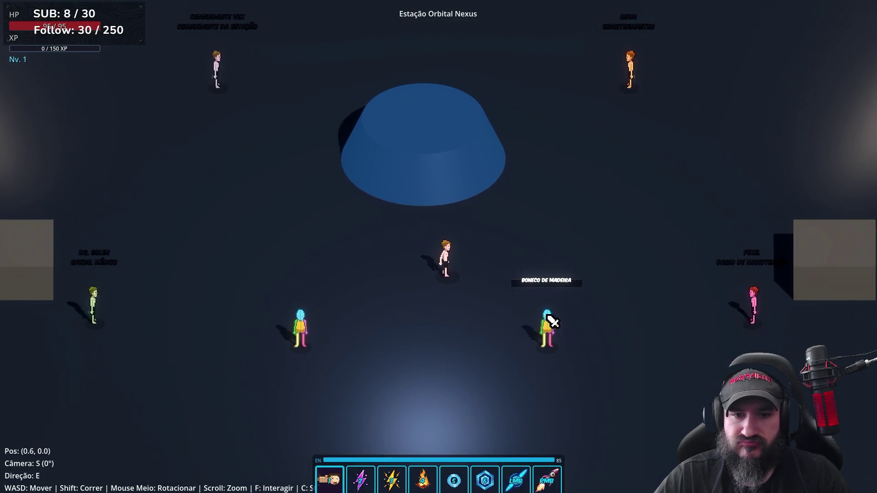
{"action": "key", "text": "s"}
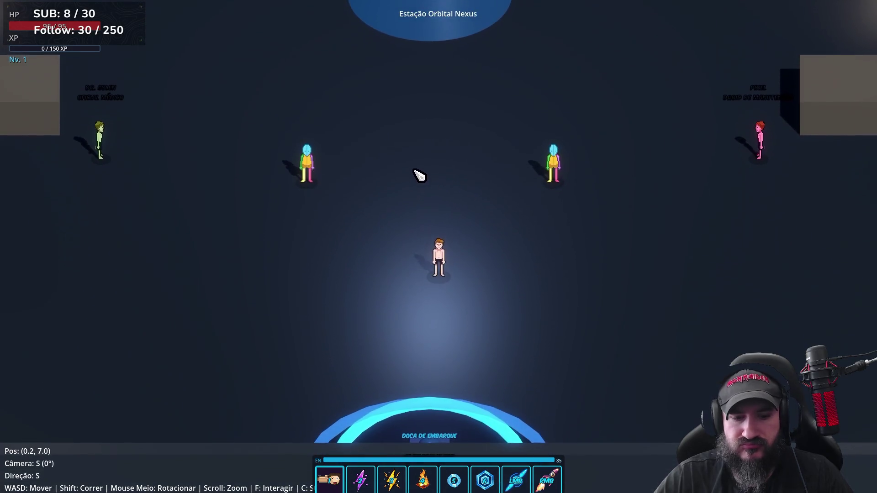
{"action": "key", "text": "5"}
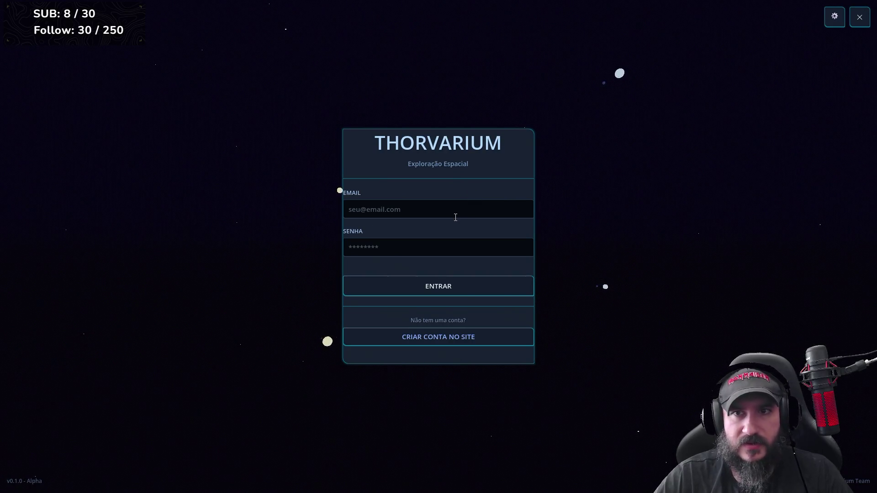
- Cancel a first quit attempt, then leave the login screen and quit the game to the editor
{"action": "left_click", "coordinate": [859, 18]}
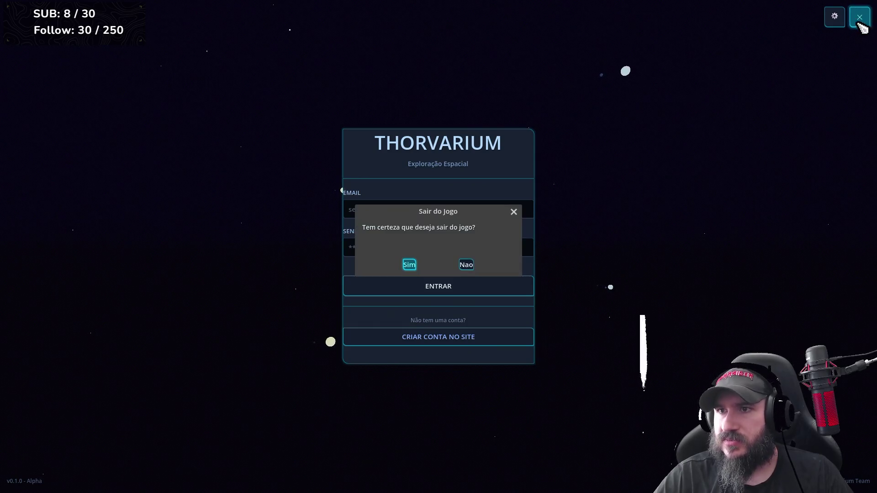
{"action": "left_click", "coordinate": [473, 264]}
{"action": "left_click", "coordinate": [423, 217]}
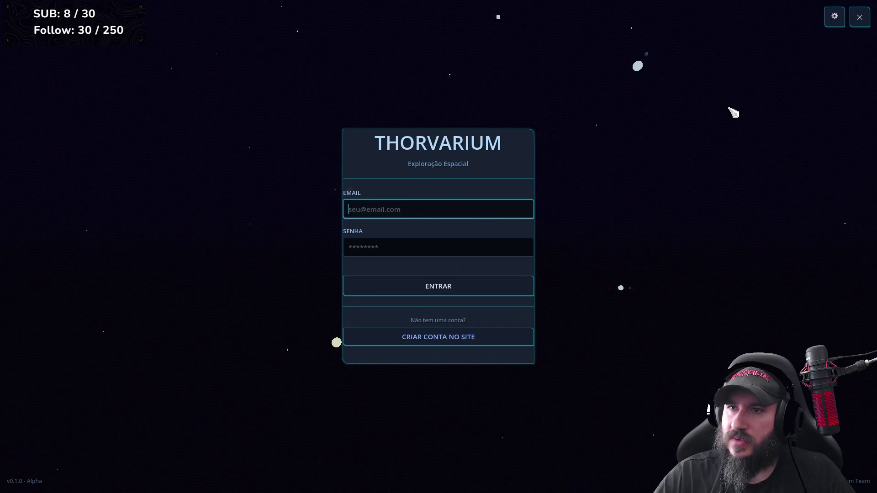
{"action": "left_click", "coordinate": [859, 17]}
{"action": "left_click", "coordinate": [410, 264]}
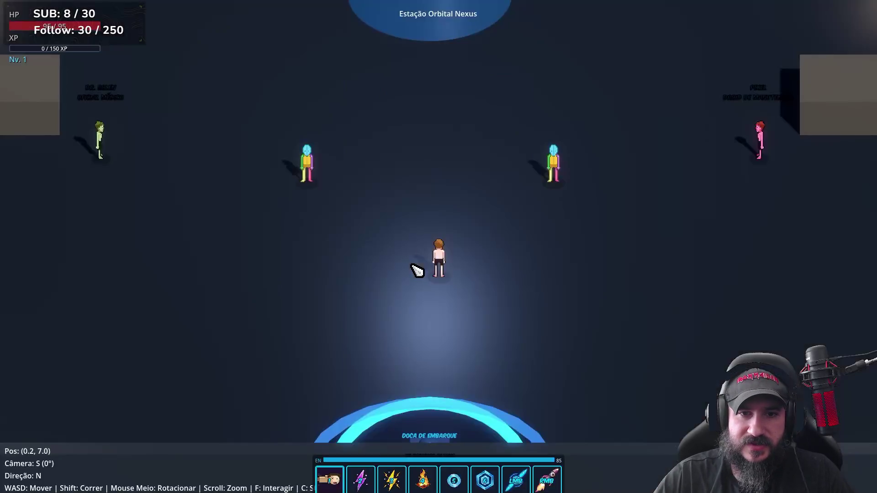
{"action": "key", "text": "Escape"}
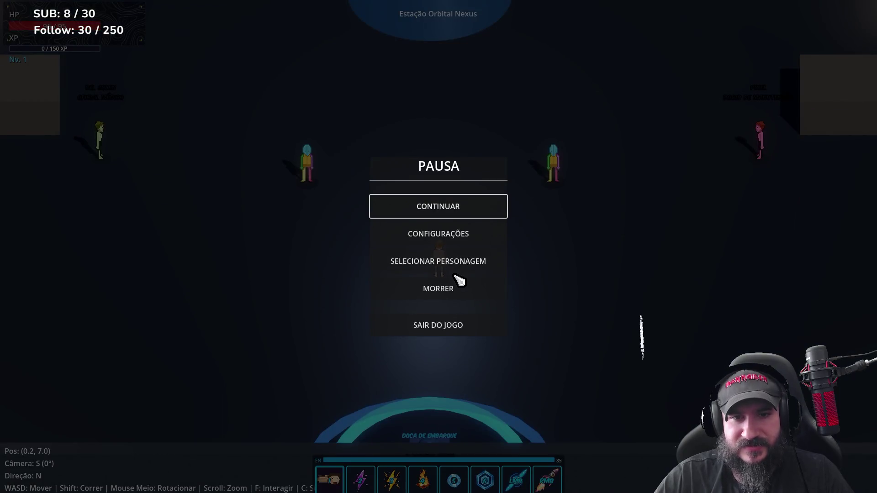
{"action": "left_click", "coordinate": [466, 326]}
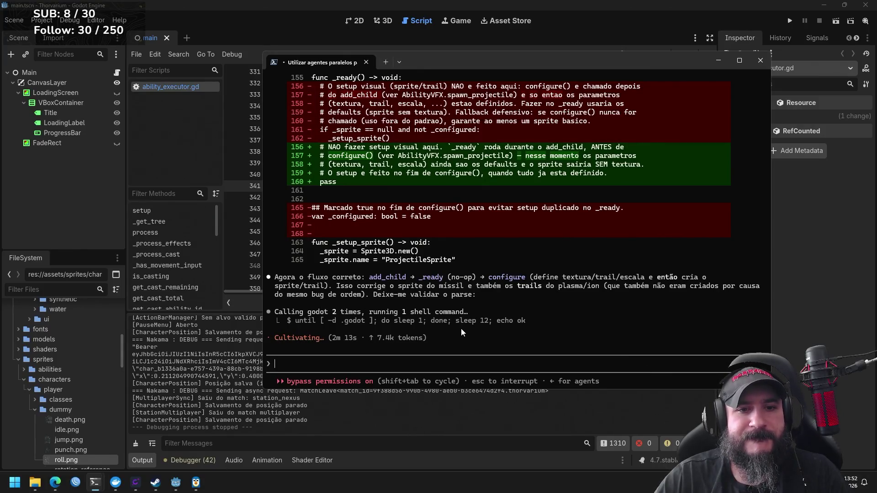
- Relaunch Thorvarium from Godot's Run Project button so the login screen appears
{"action": "left_click", "coordinate": [791, 20]}
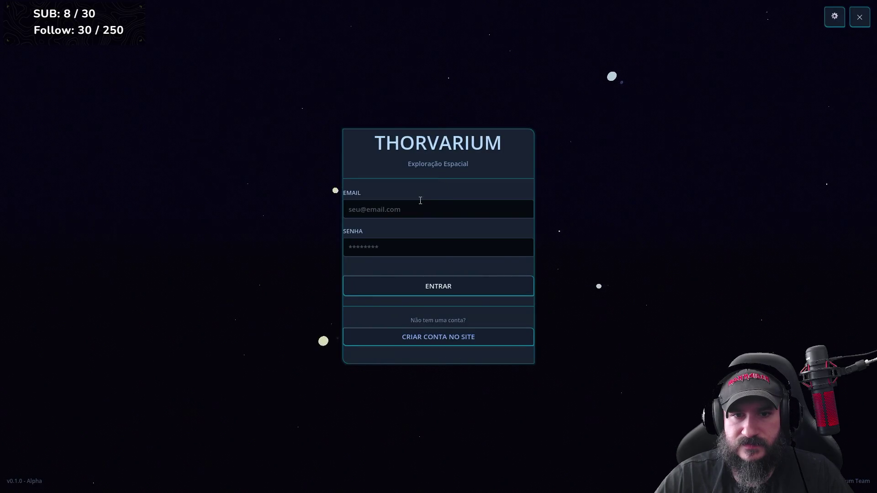
- Log in with the account e-mail, walk around the station and fire blasts at the training dummies
{"action": "left_click", "coordinate": [418, 202]}
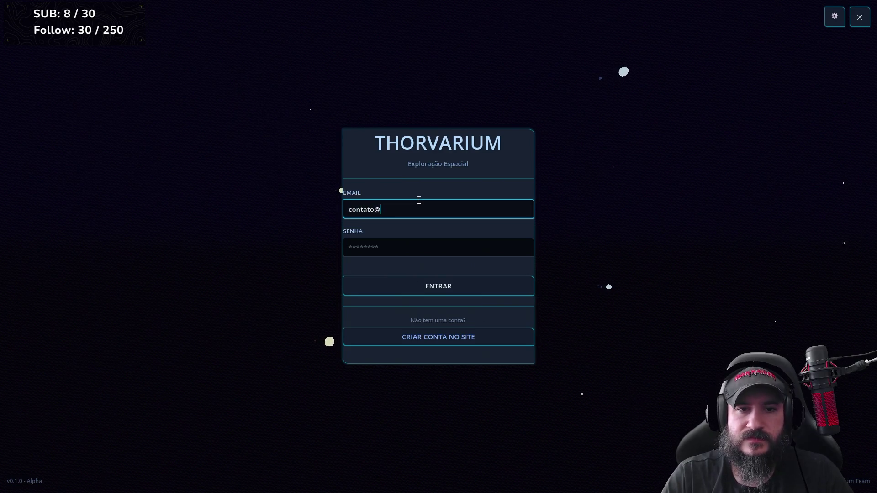
{"action": "key", "text": "Tab"}
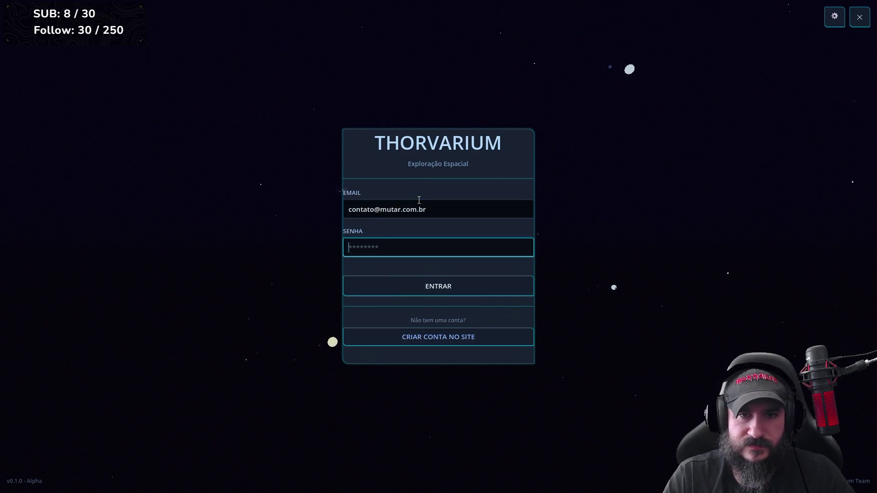
{"action": "key", "text": "Return"}
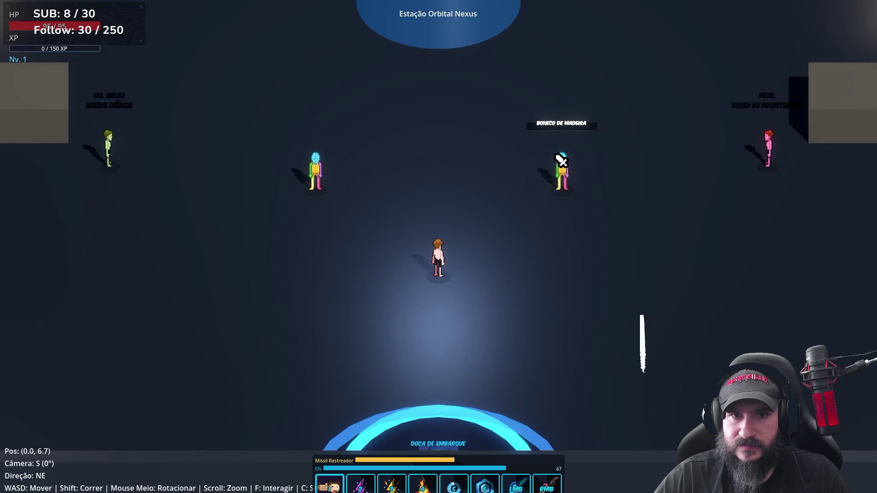
{"action": "left_click", "coordinate": [578, 174]}
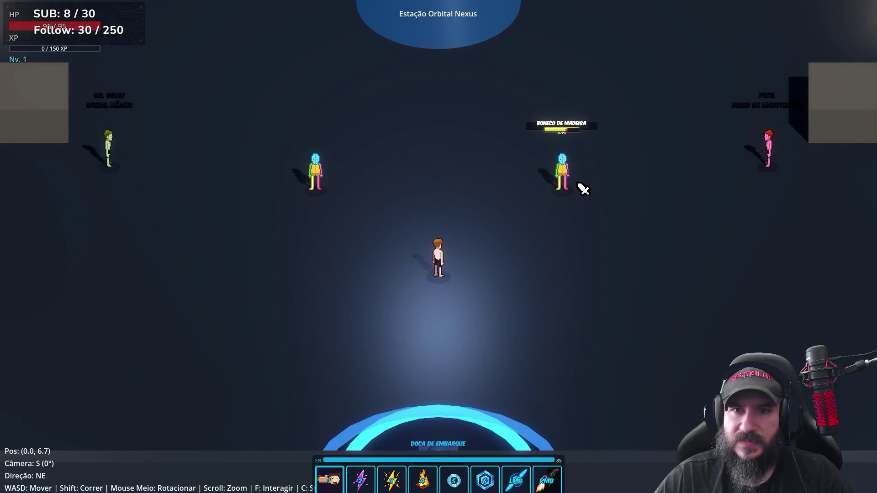
{"action": "key", "text": "a"}
{"action": "key", "text": "s"}
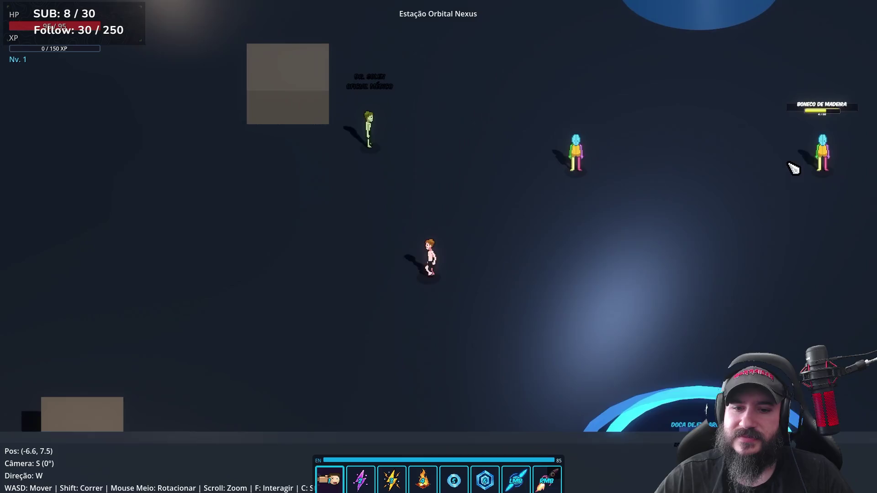
{"action": "key", "text": "d"}
{"action": "left_click", "coordinate": [809, 159]}
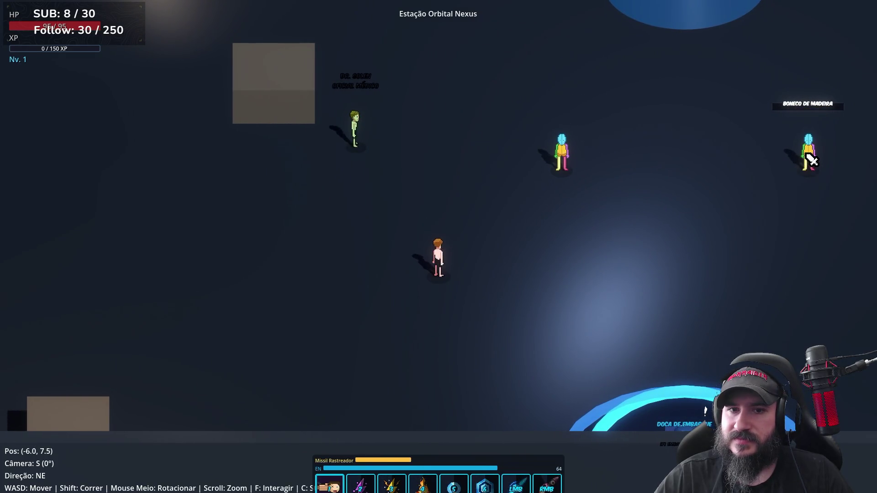
{"action": "left_click", "coordinate": [470, 226]}
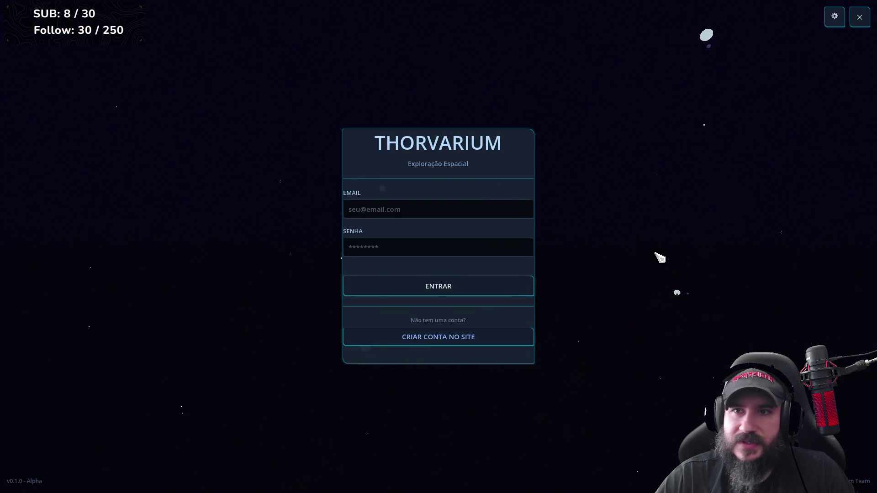
- Log in again with e-mail and password and enter with the chosen character
{"action": "left_click", "coordinate": [486, 209]}
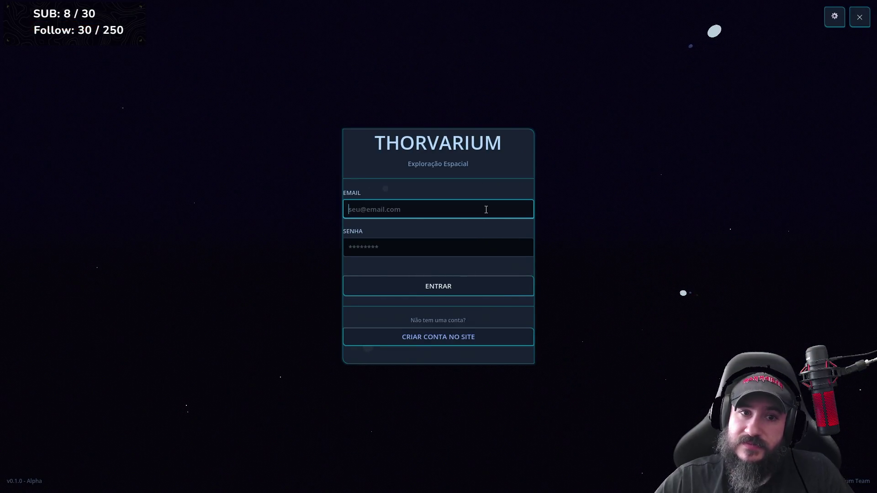
{"action": "type", "text": "c"}
{"action": "type", "text": "to@m"}
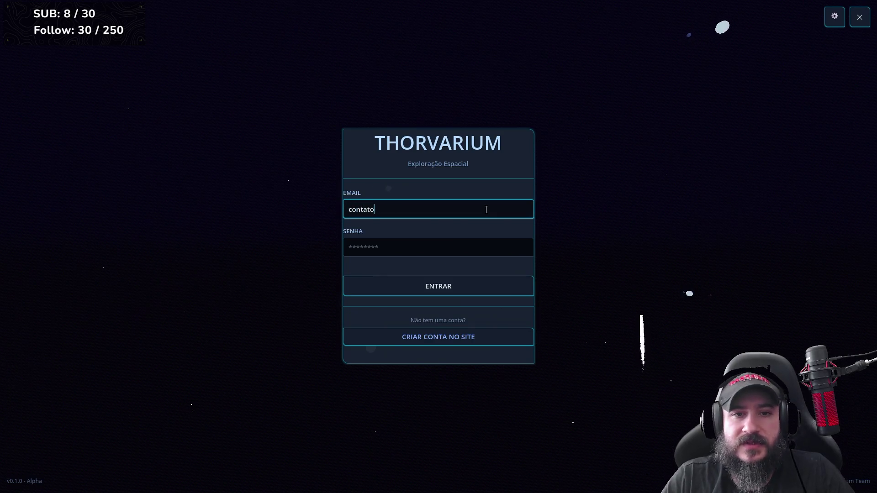
{"action": "type", "text": ".br"}
{"action": "key", "text": "Tab"}
{"action": "type", "text": "********"}
{"action": "key", "text": "Return"}
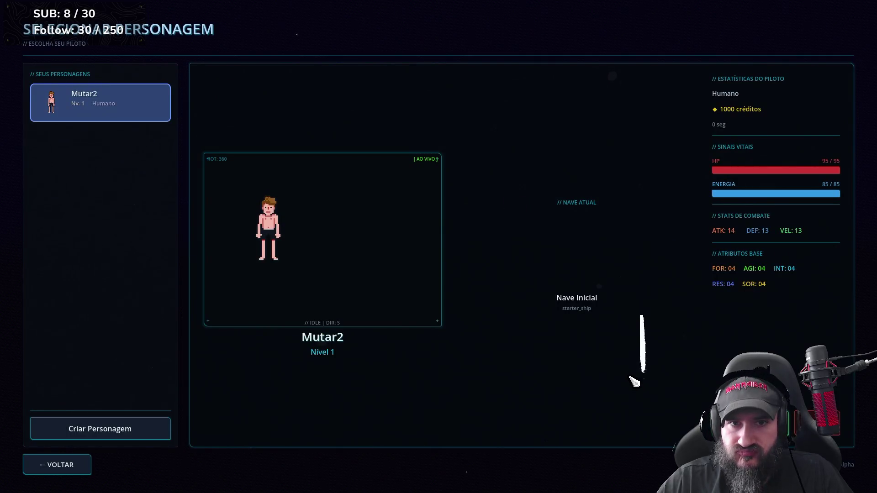
{"action": "key", "text": "Return"}
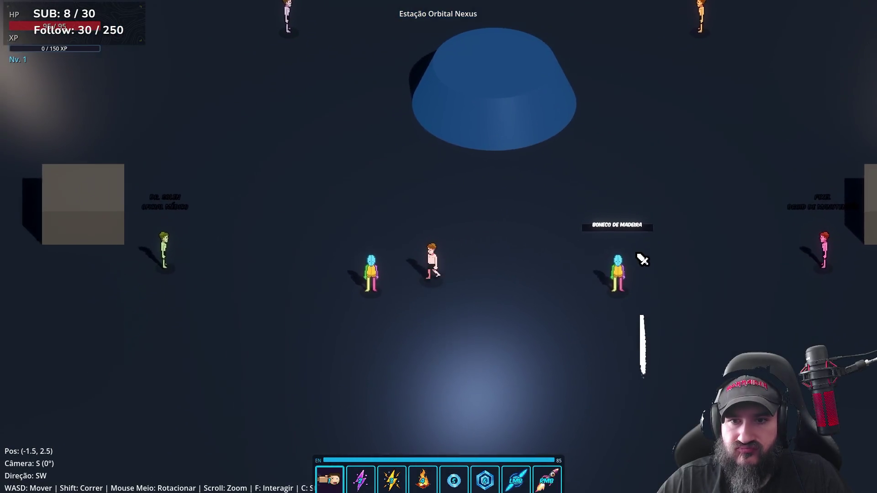
- Walk north and cast two Missil Rastreador missiles at the dummy, then return to Godot
{"action": "key", "text": "w"}
{"action": "right_click", "coordinate": [652, 159]}
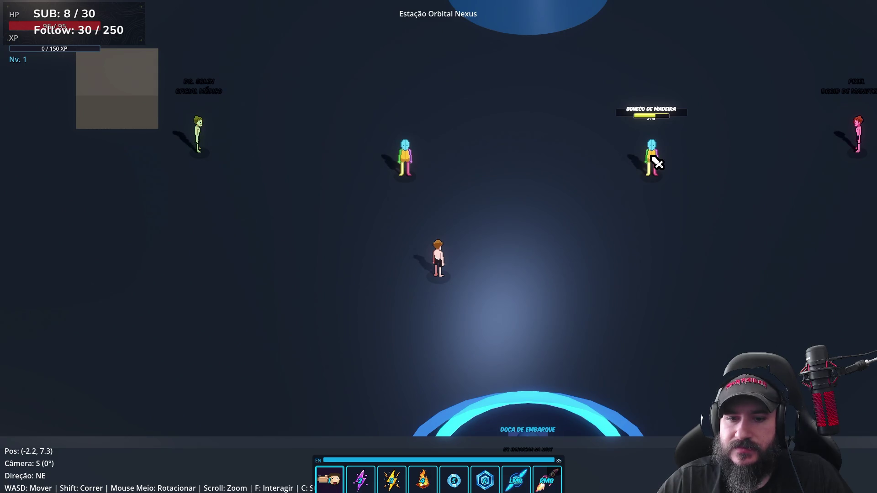
{"action": "right_click", "coordinate": [653, 160]}
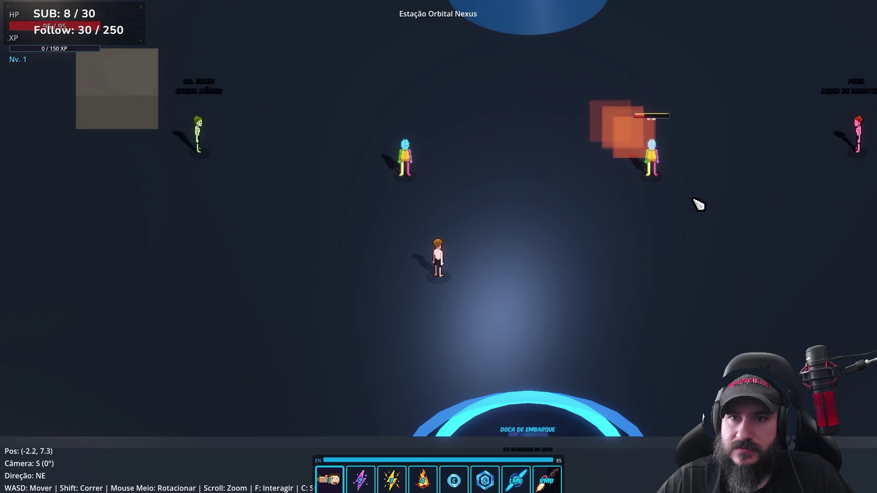
{"action": "key", "text": "alt+Tab"}
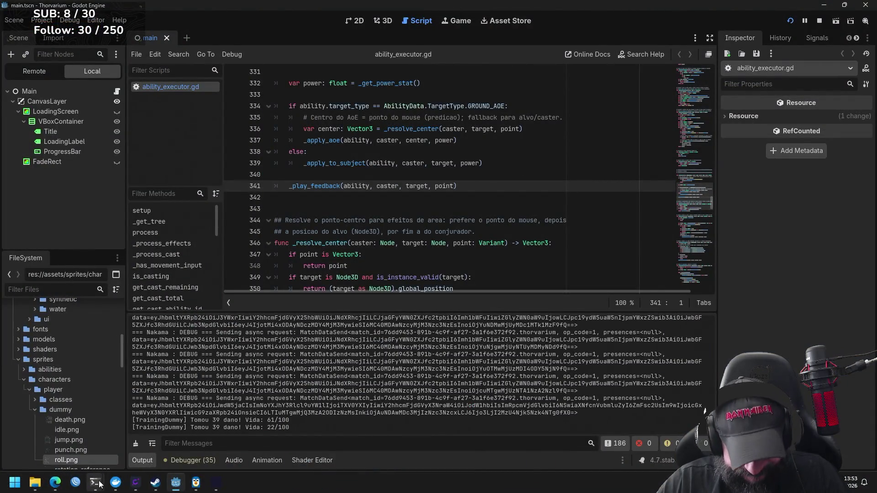
- Close the game and ask the agent to make the missile tip follow the parabola, suggesting space travel
{"action": "right_click", "coordinate": [222, 480]}
{"action": "left_click", "coordinate": [225, 457]}
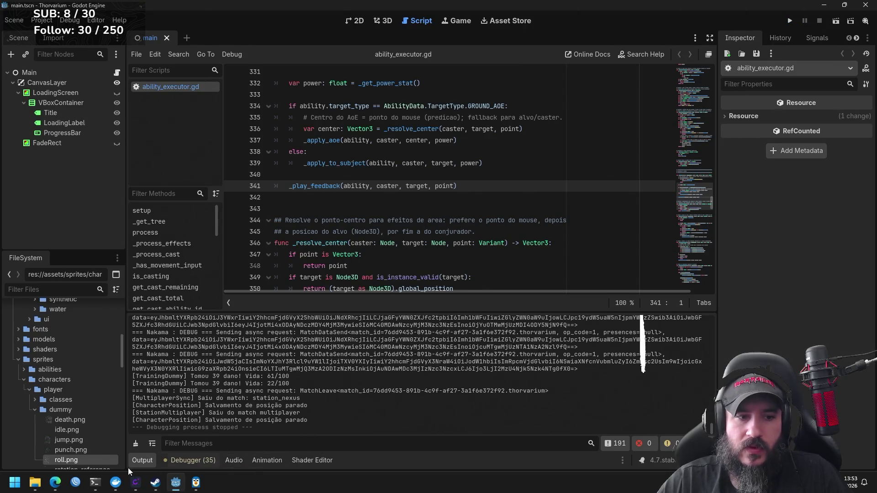
{"action": "mouse_move", "coordinate": [95, 482]}
{"action": "mouse_move", "coordinate": [184, 447]}
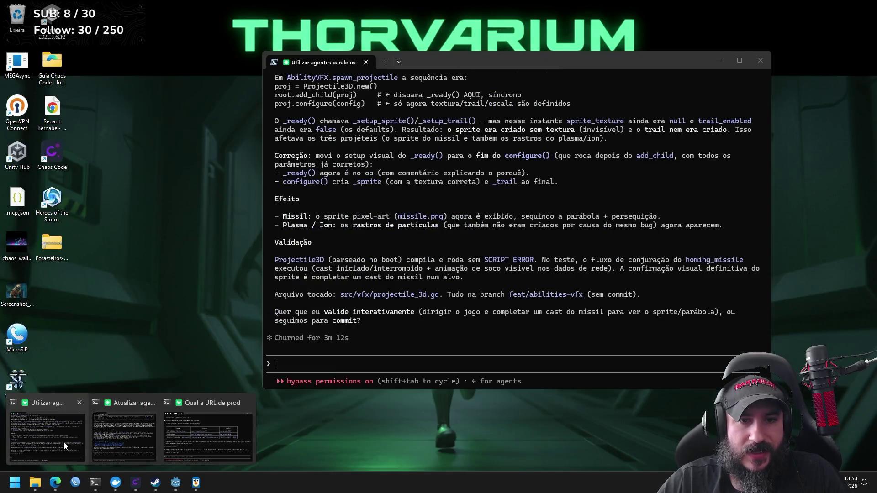
{"action": "left_click", "coordinate": [64, 442]}
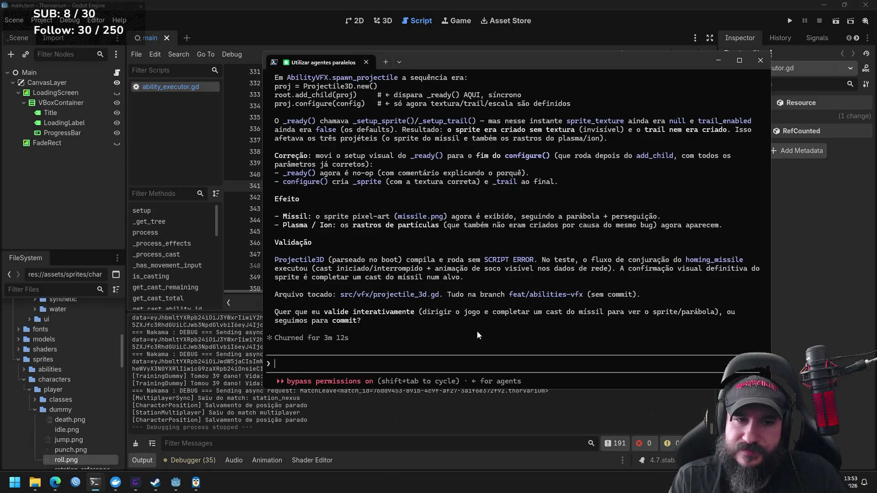
{"action": "type", "text": "a ponta do missel deve"}
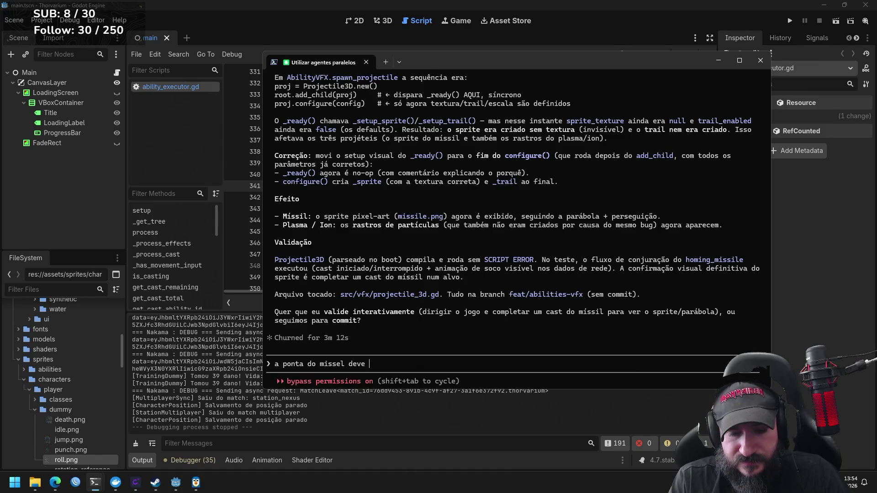
{"action": "type", "text": "seguir a p"}
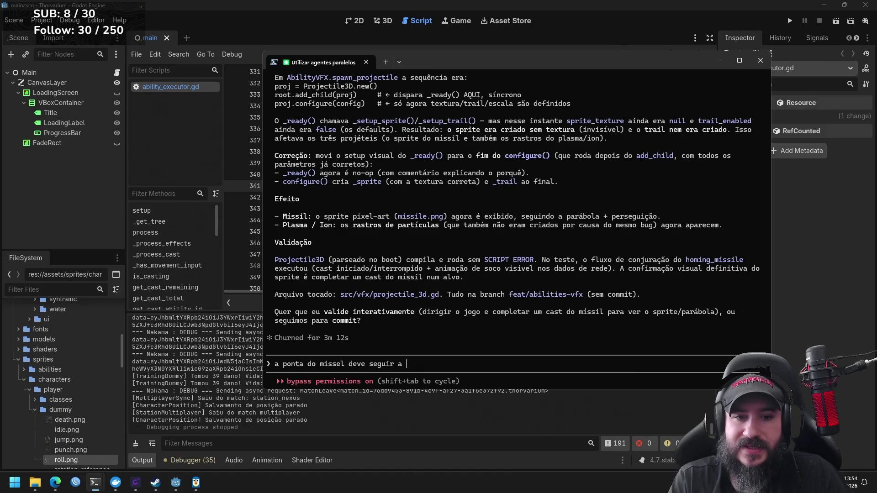
{"action": "type", "text": "arabo"}
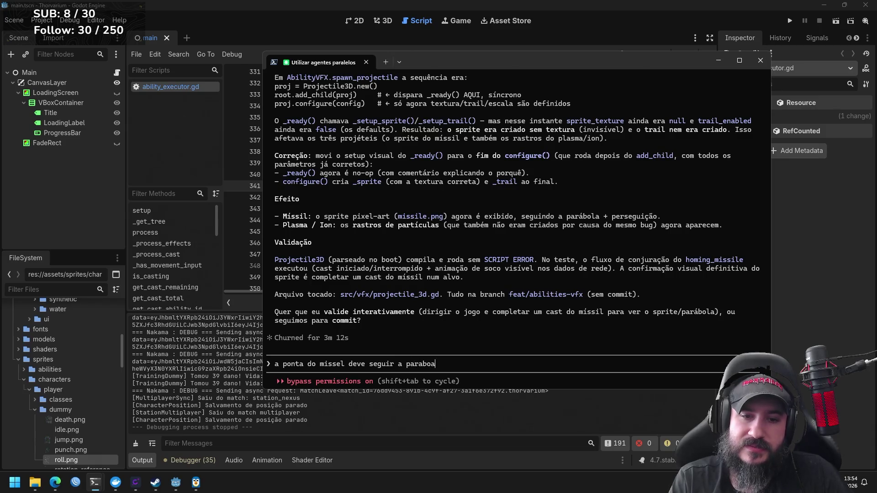
{"action": "type", "text": "la para dar "}
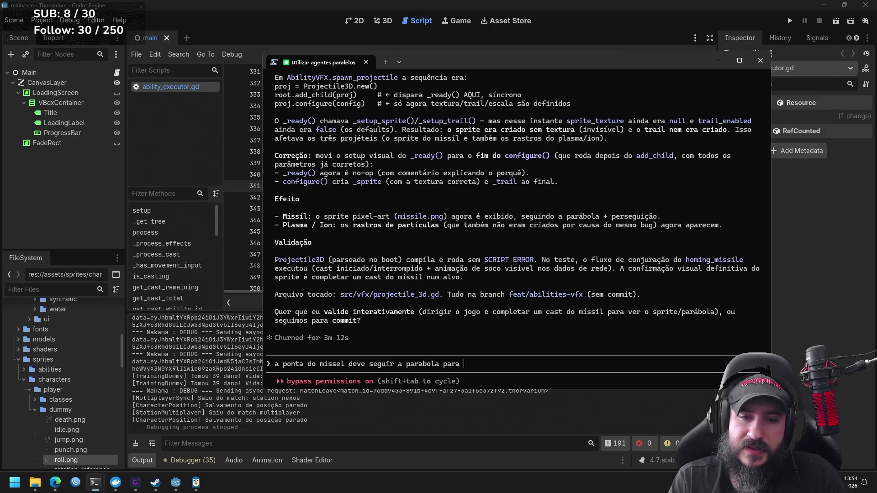
{"action": "type", "text": "a impress"}
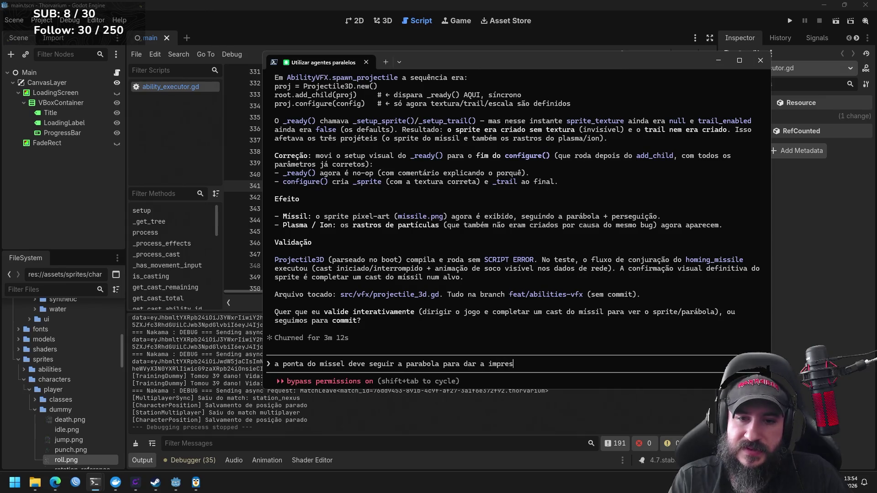
{"action": "type", "text": "ão de desloc"}
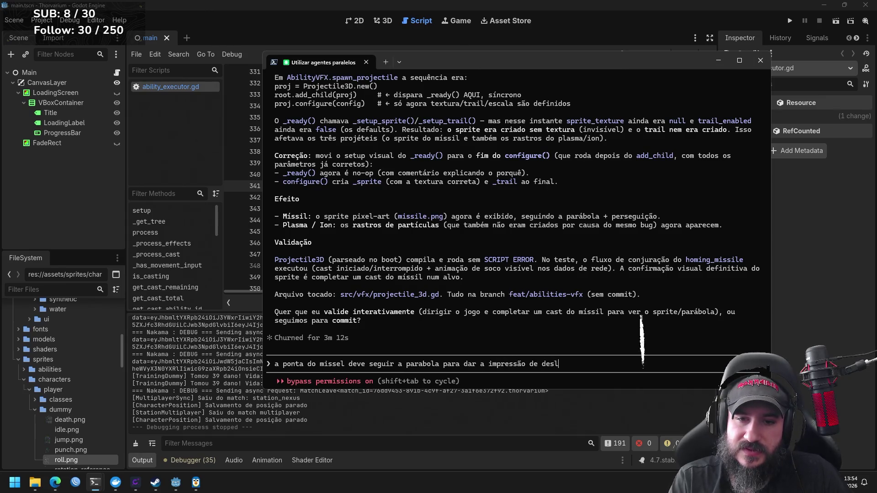
{"action": "type", "text": "amento"}
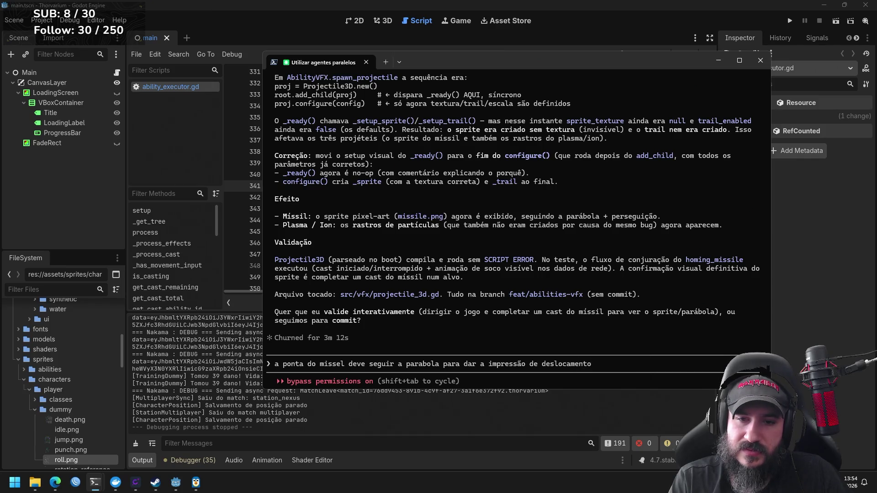
{"action": "type", "text": " espacial"}
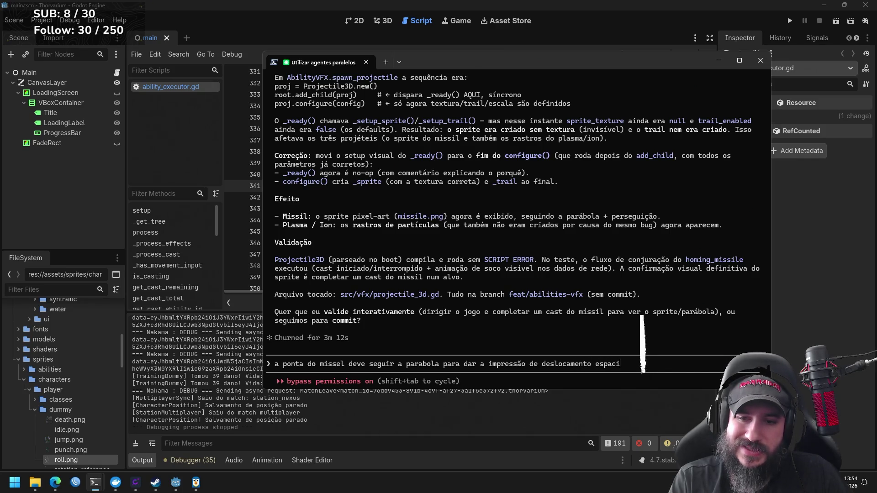
{"action": "key", "text": "Return"}
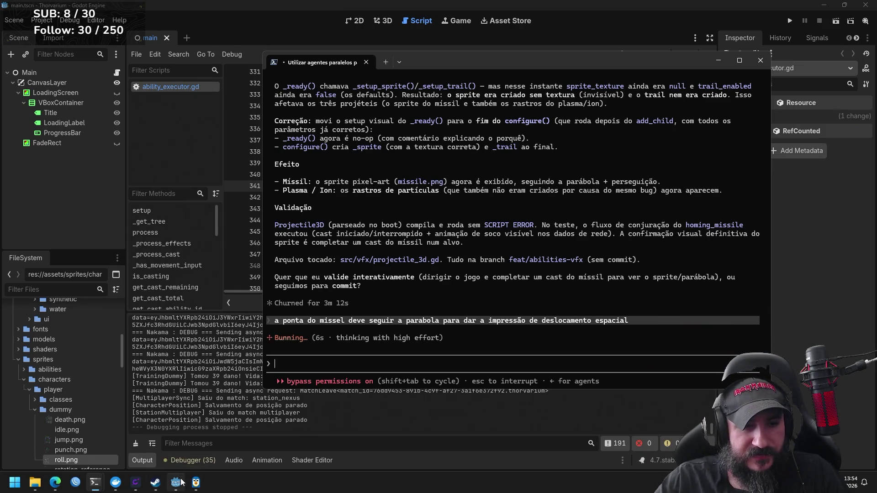
{"action": "mouse_move", "coordinate": [201, 483]}
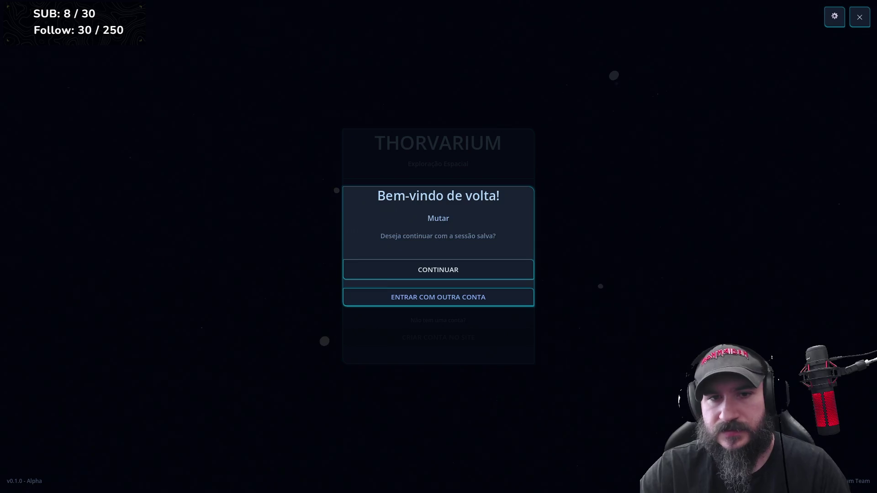
- Continue the saved session, fire the homing missile at the wooden dummy, then close the game with Alt+F4
{"action": "left_click", "coordinate": [479, 276]}
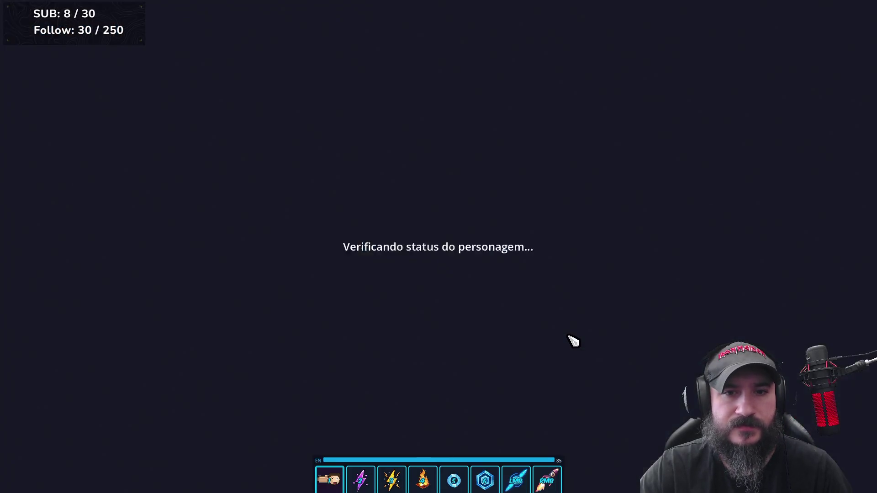
{"action": "key", "text": "s"}
{"action": "key", "text": "a"}
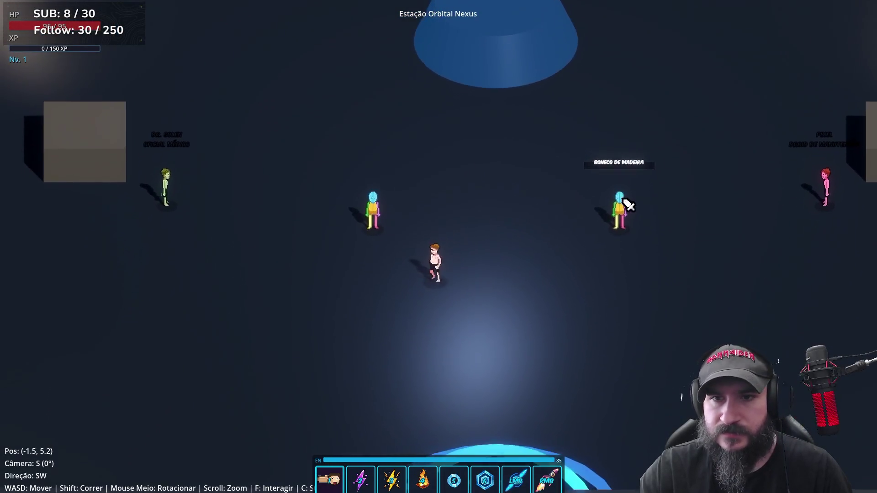
{"action": "left_click", "coordinate": [690, 158]}
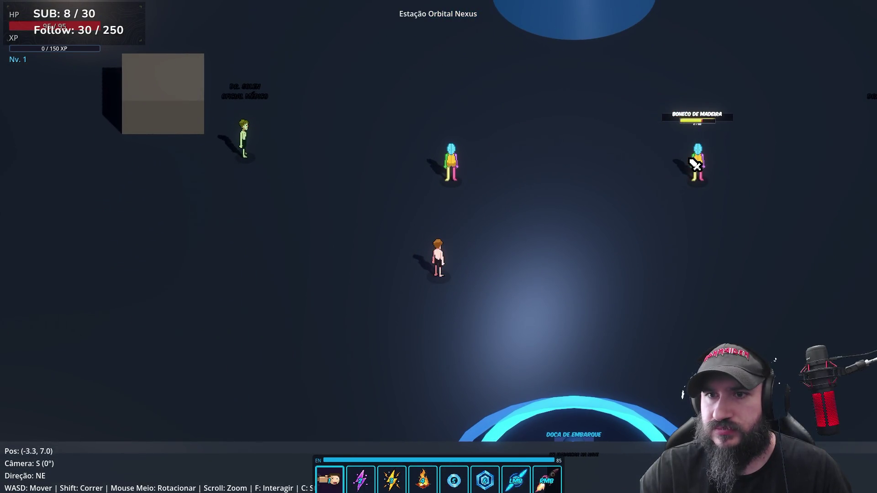
{"action": "key", "text": "alt+F4"}
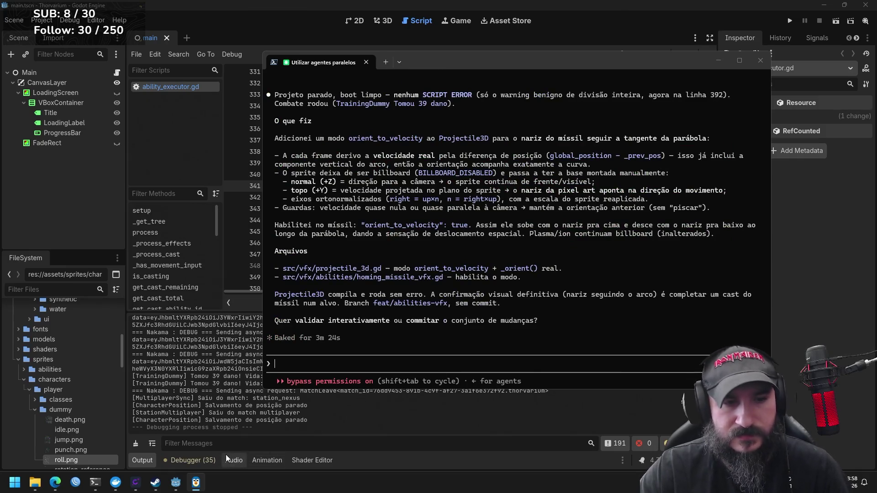
- Ask the agent to refine the fire coming out of the missile so it shows smoke elements
{"action": "left_click", "coordinate": [445, 349]}
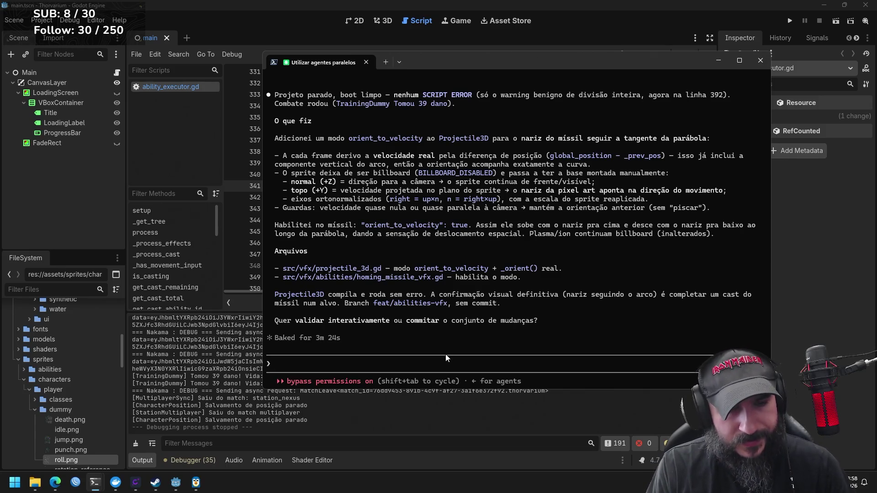
{"action": "type", "text": "o fogo que sai do"}
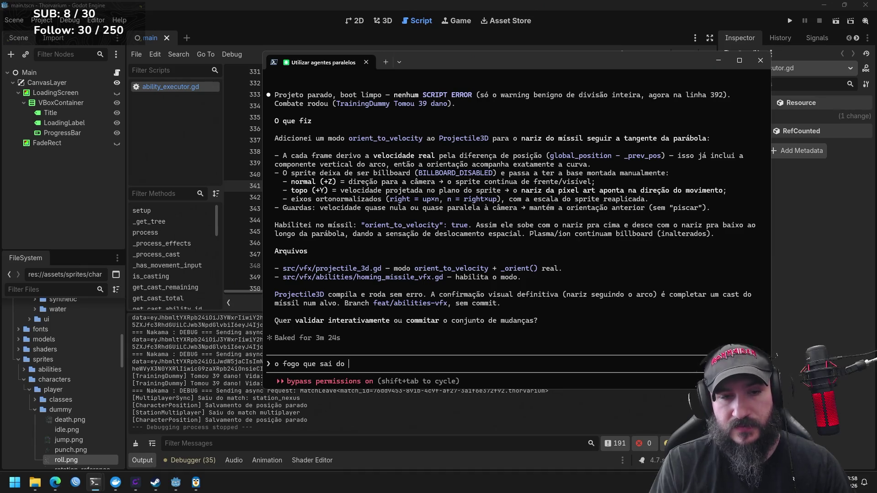
{"action": "type", "text": "missel precisa"}
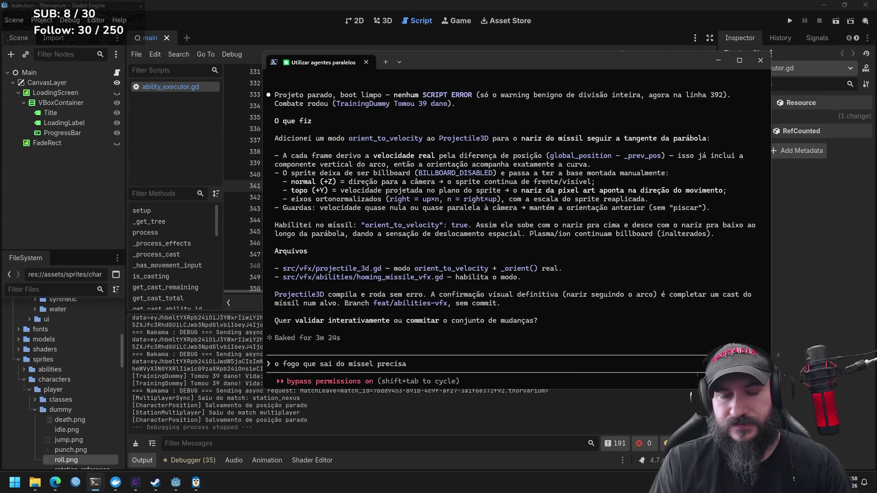
{"action": "type", "text": "ma"}
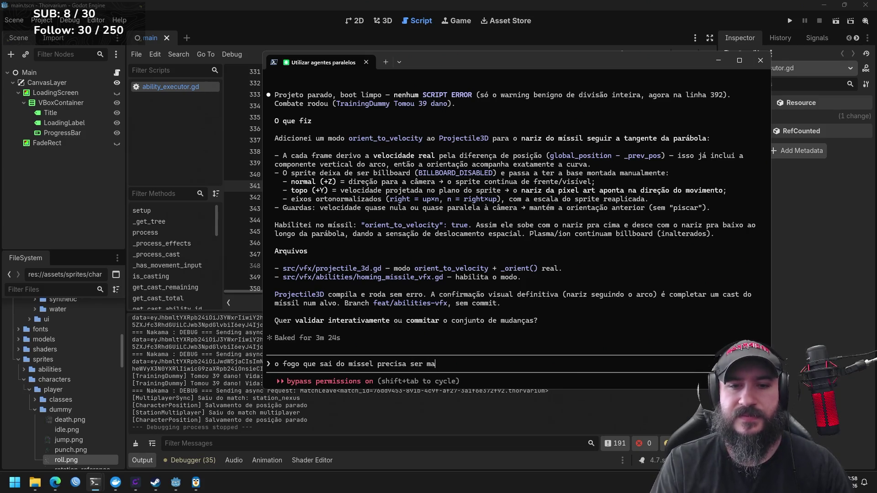
{"action": "type", "text": "refinado e deve"}
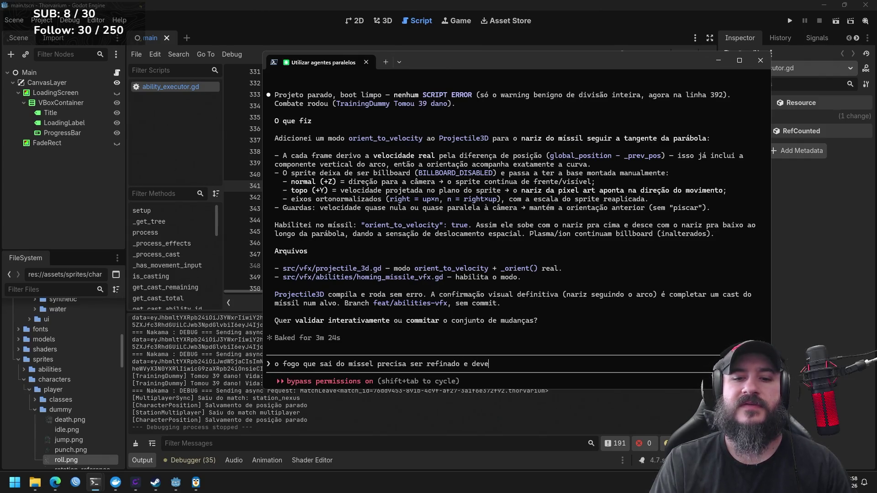
{"action": "type", "text": "parecer elementos de "}
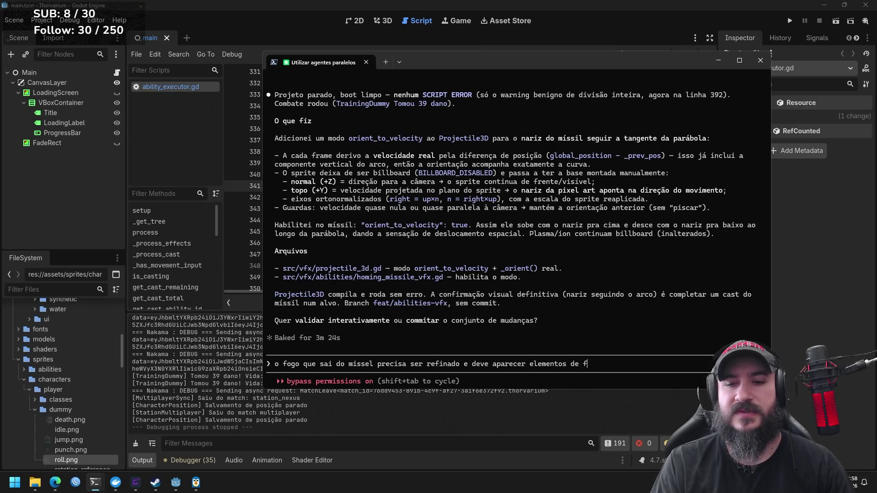
{"action": "type", "text": "fumaça"}
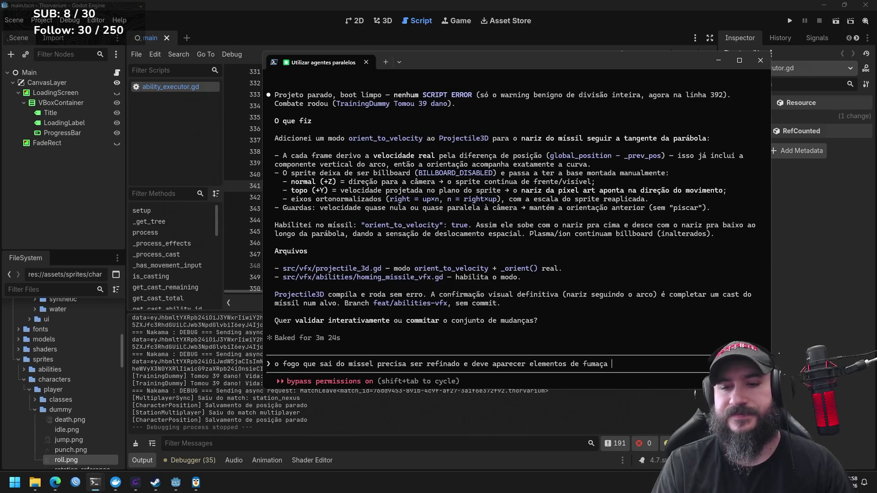
{"action": "key", "text": "Return"}
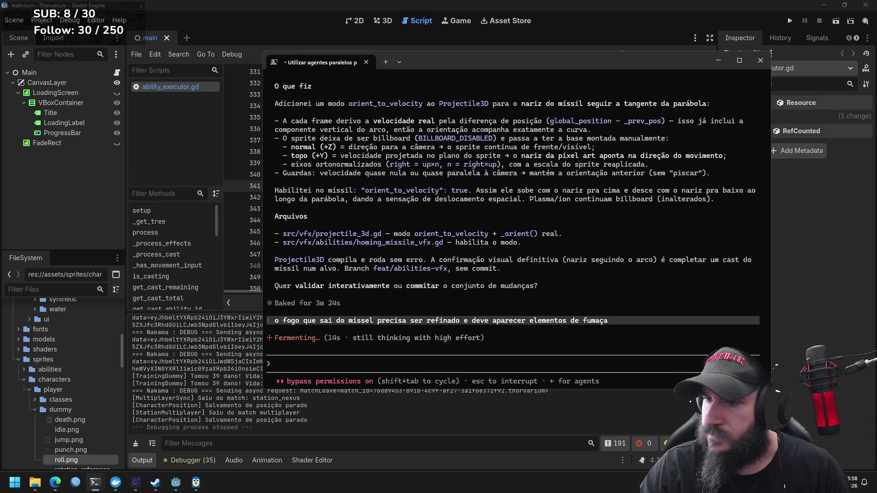
- Hide the agent terminal to view the ability_executor.gd script, then bring the terminal back
{"action": "left_click", "coordinate": [834, 198]}
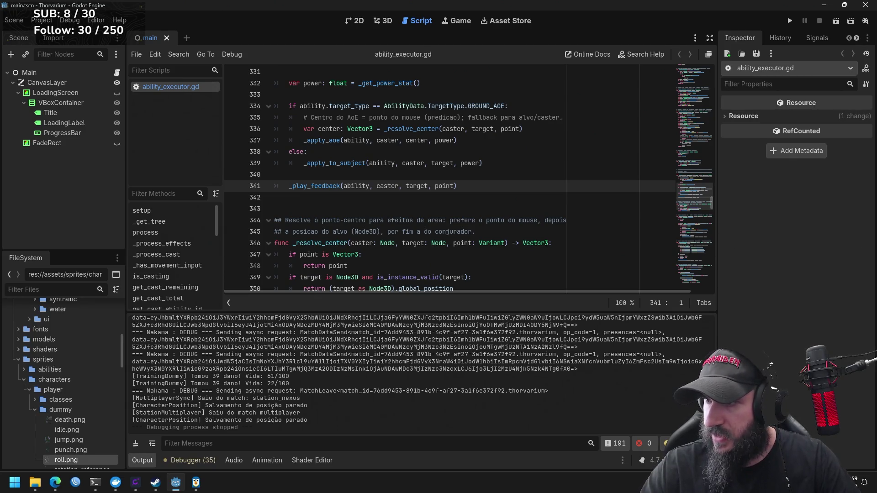
{"action": "key", "text": "alt+Tab"}
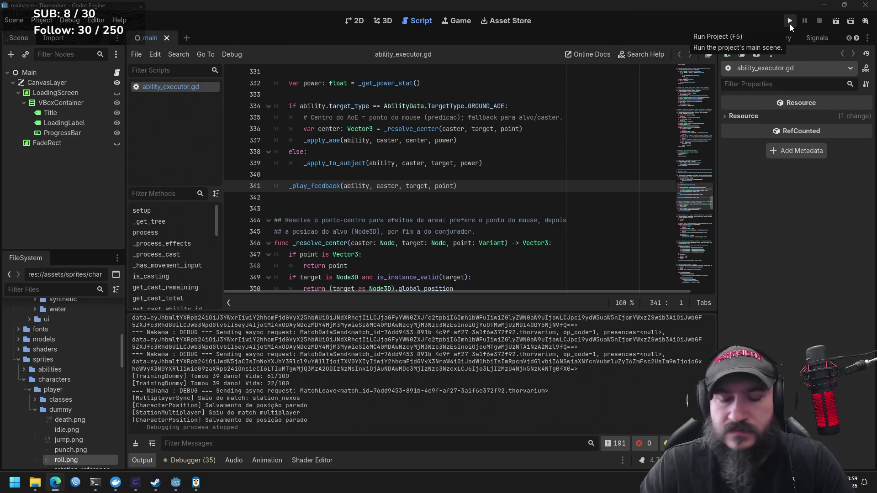
{"action": "mouse_move", "coordinate": [95, 482]}
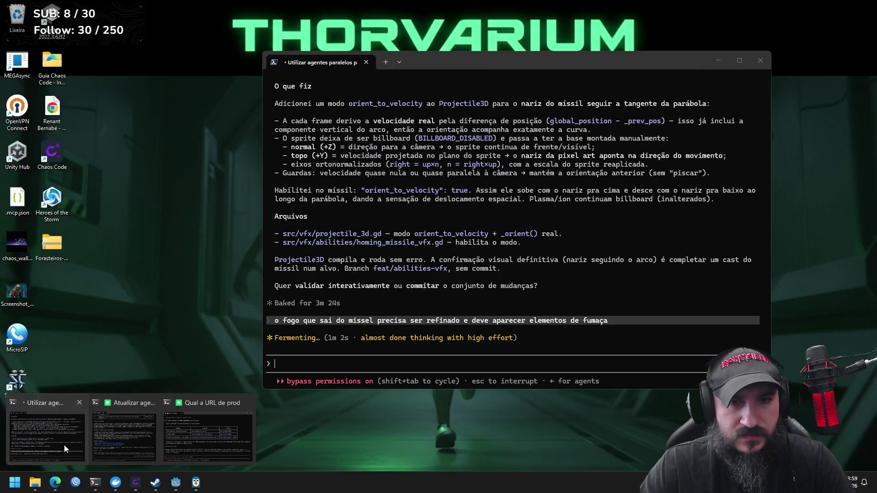
{"action": "left_click", "coordinate": [64, 445]}
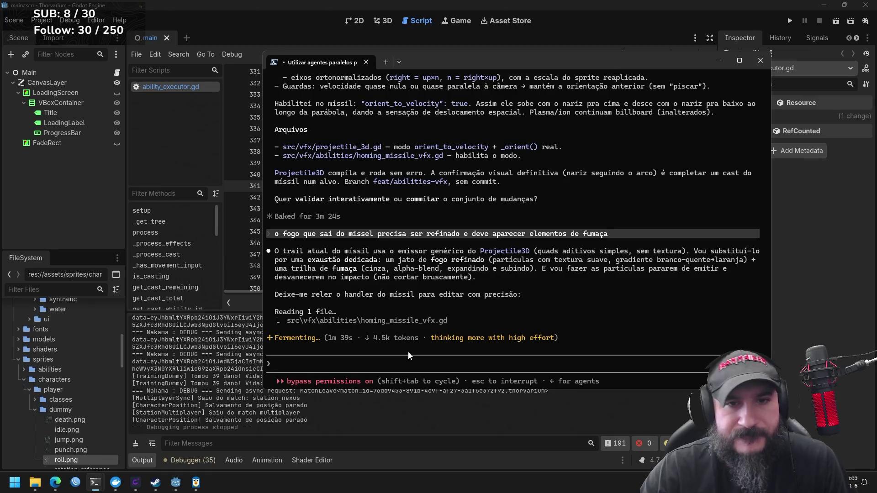
- Run the project from Godot to test the latest missile exhaust changes
{"action": "left_click", "coordinate": [794, 23]}
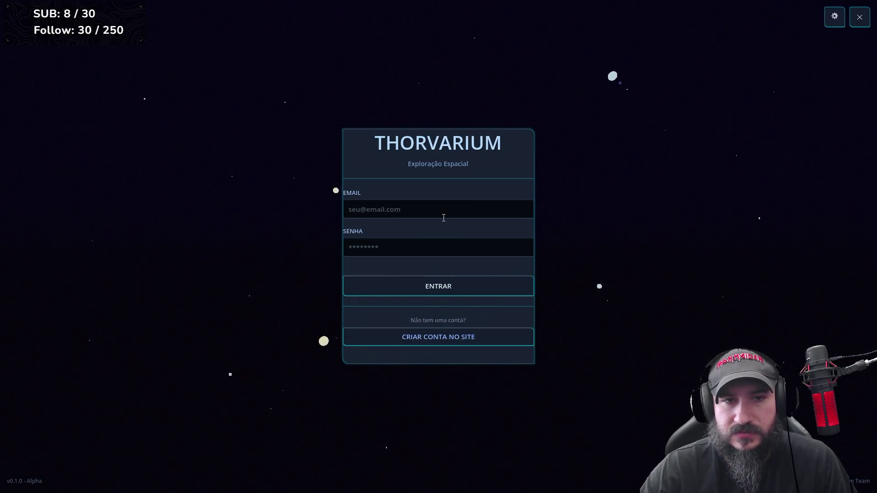
- Log in with the account e-mail and password, enter the world, and walk up-left across the station
{"action": "left_click", "coordinate": [414, 208]}
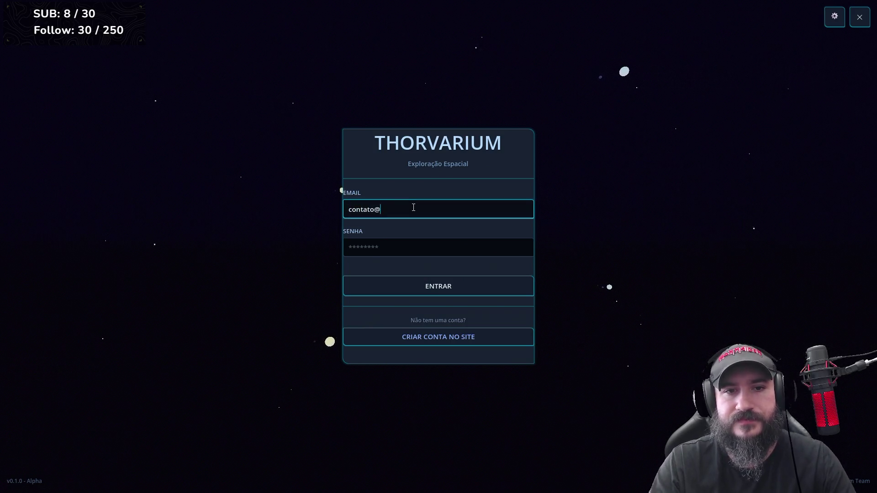
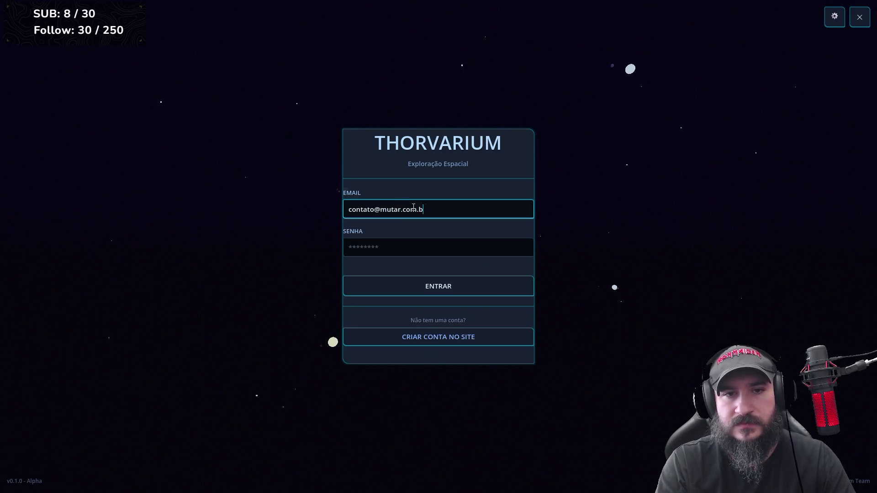
{"action": "key", "text": "Tab"}
{"action": "type", "text": "********"}
{"action": "key", "text": "Return"}
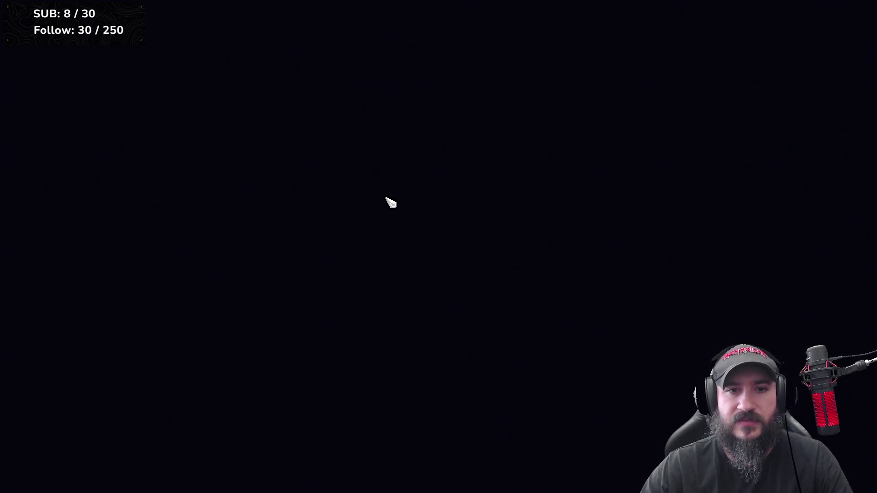
{"action": "left_click", "coordinate": [735, 424]}
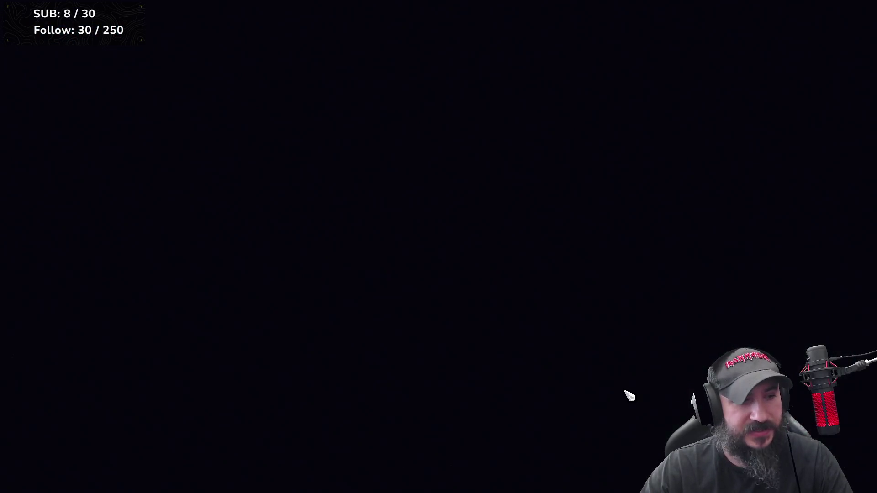
{"action": "key", "text": "w+a"}
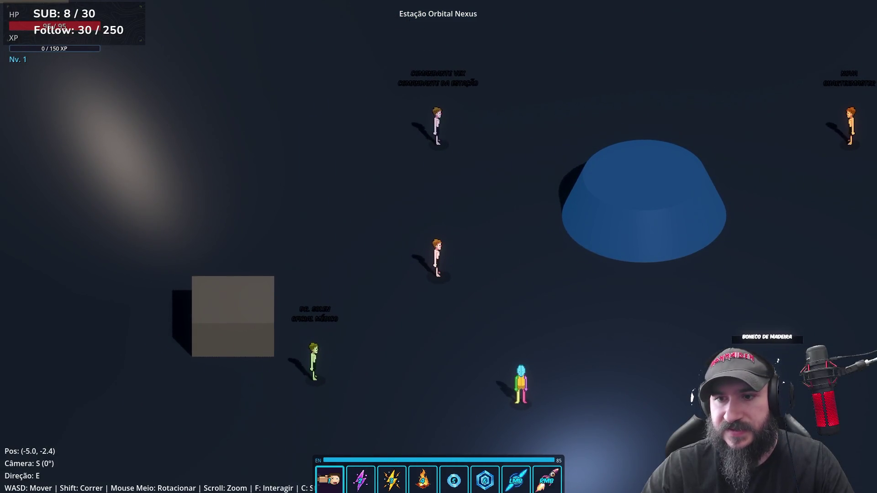
- Launch two homing missiles while walking around the station toward the dummies
{"action": "right_click", "coordinate": [459, 258]}
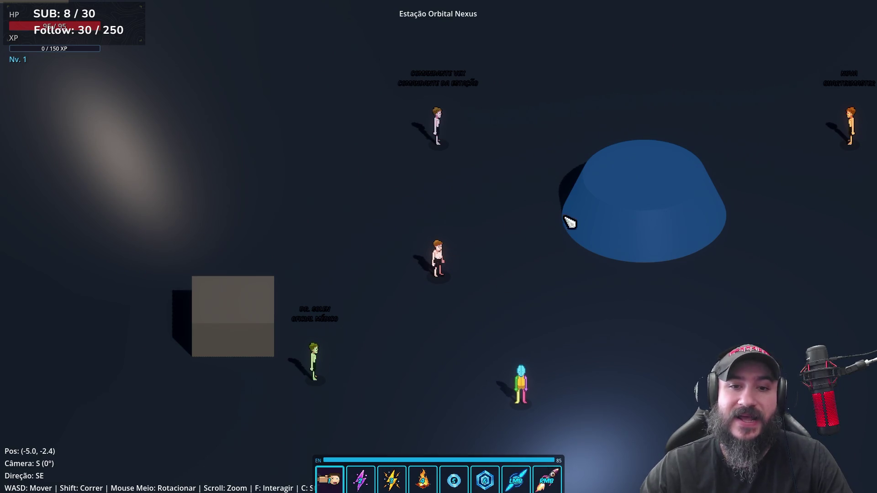
{"action": "key", "text": "w+a"}
{"action": "key", "text": "2"}
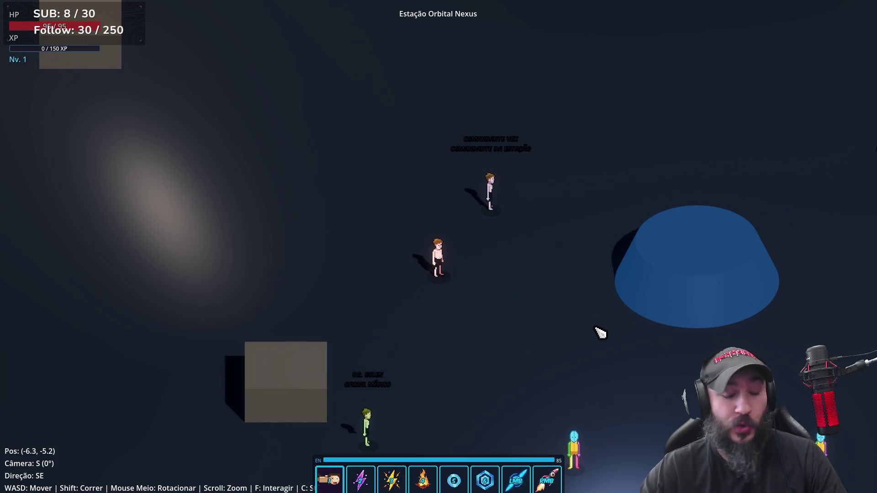
{"action": "key", "text": "2"}
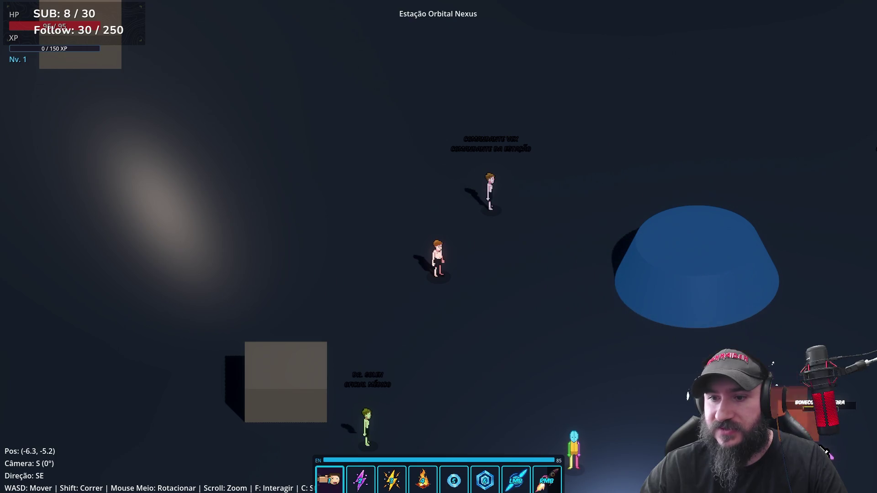
{"action": "key", "text": "s"}
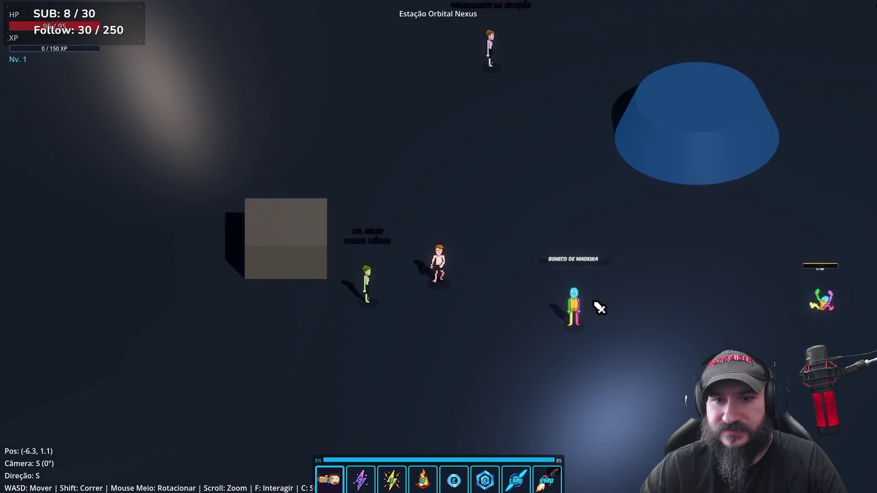
{"action": "key", "text": "d"}
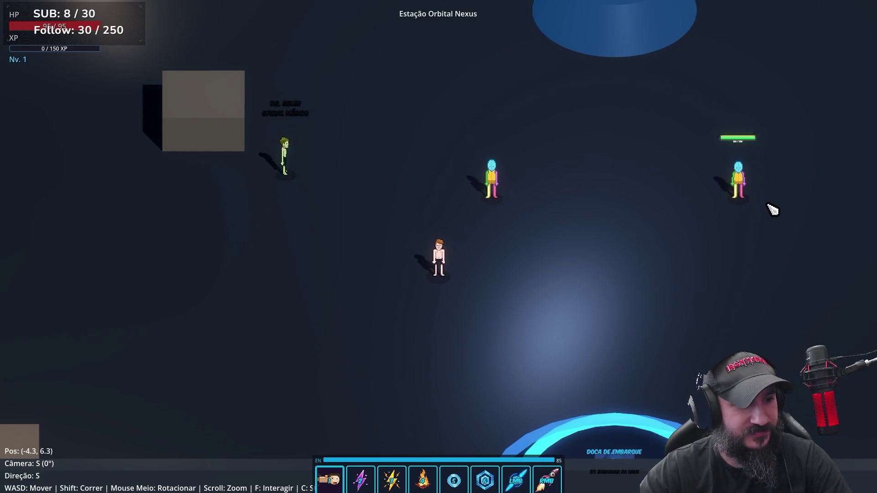
{"action": "key", "text": "s"}
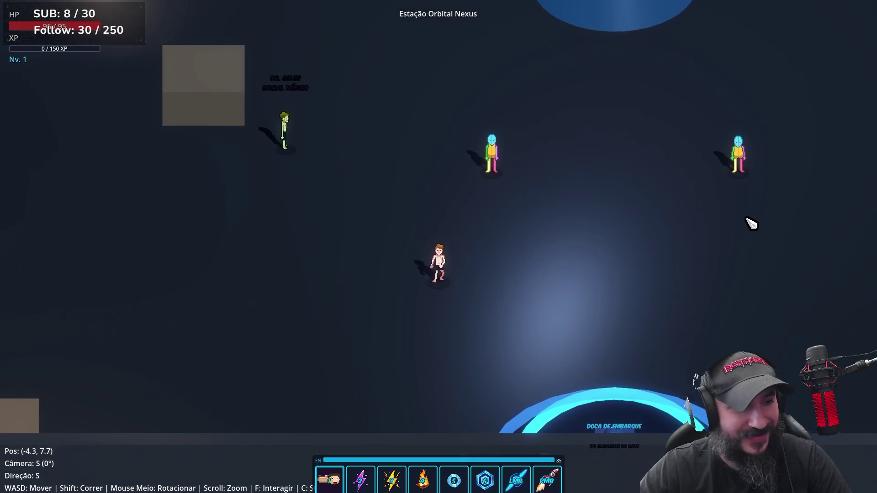
- Fire a homing missile at the wooden dummy, then cast the fire projectile eastward
{"action": "right_click", "coordinate": [736, 148]}
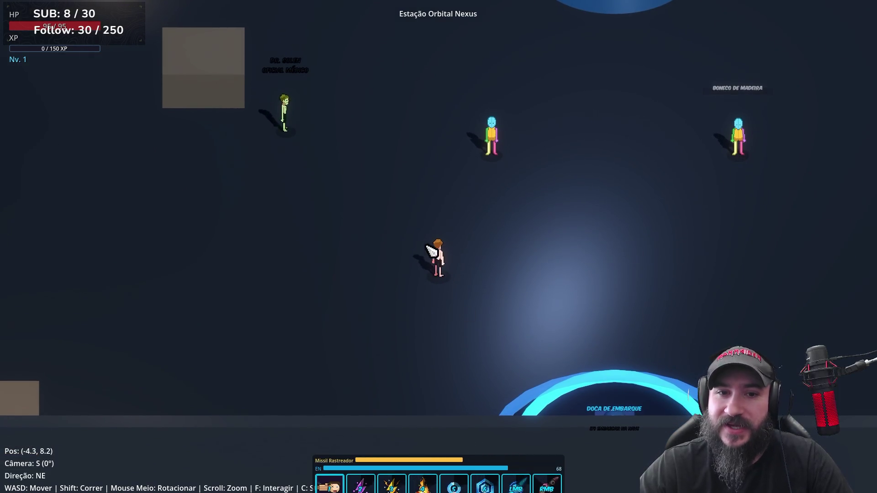
{"action": "key", "text": "w"}
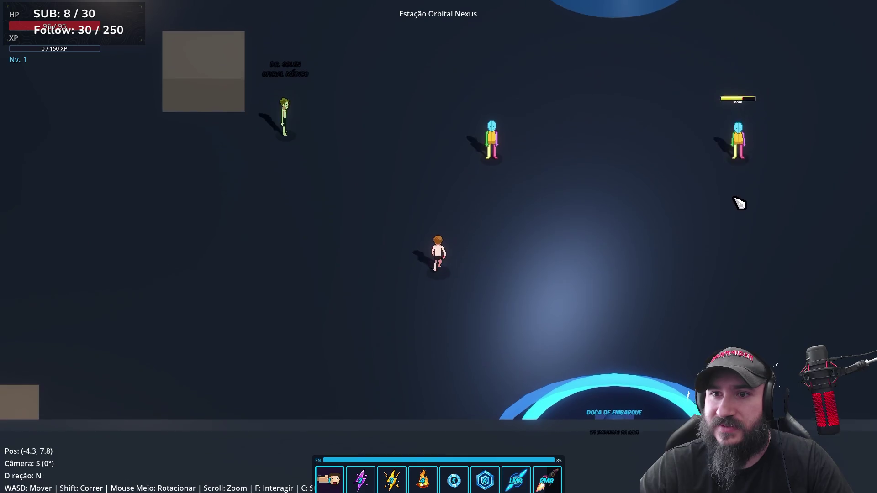
{"action": "key", "text": "w"}
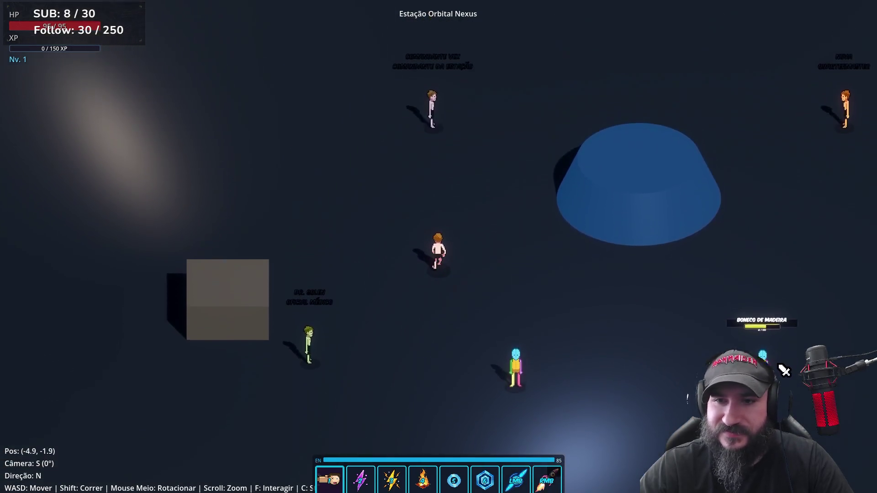
{"action": "key", "text": "w"}
{"action": "key", "text": "4"}
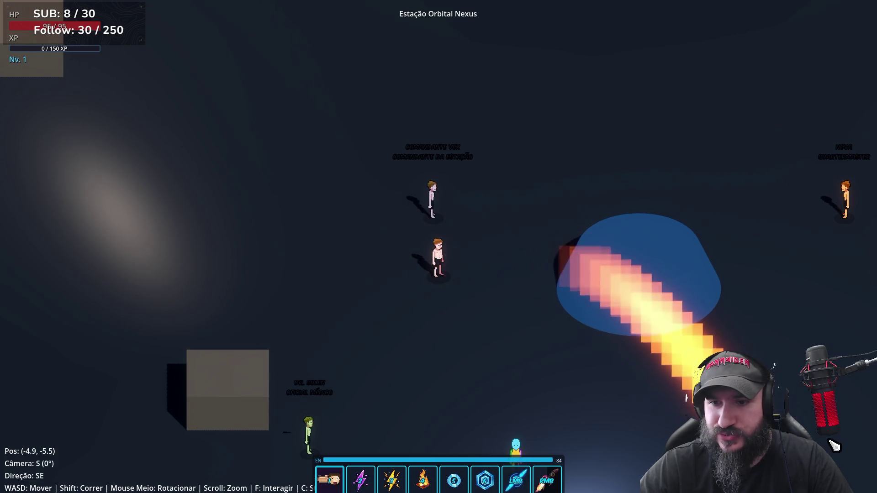
{"action": "key", "text": "s"}
{"action": "key", "text": "s"}
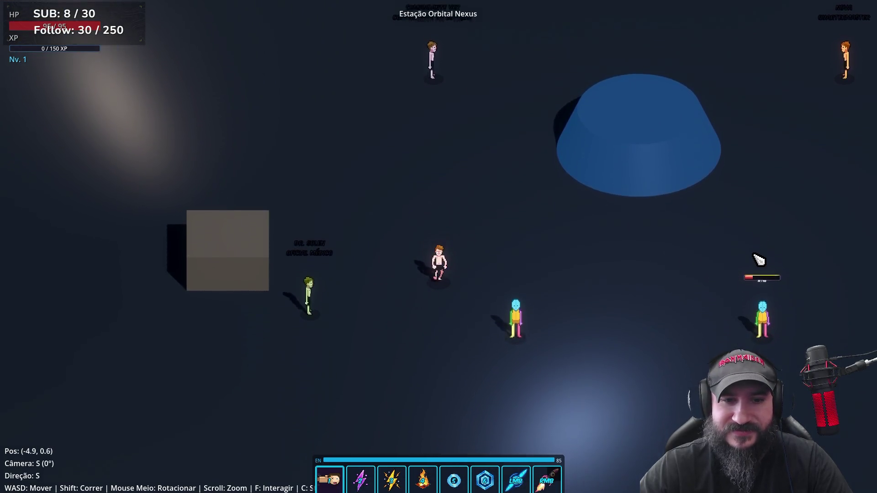
- Fire repeated cyan beams at the right and left wooden training dummies
{"action": "left_click", "coordinate": [761, 121]}
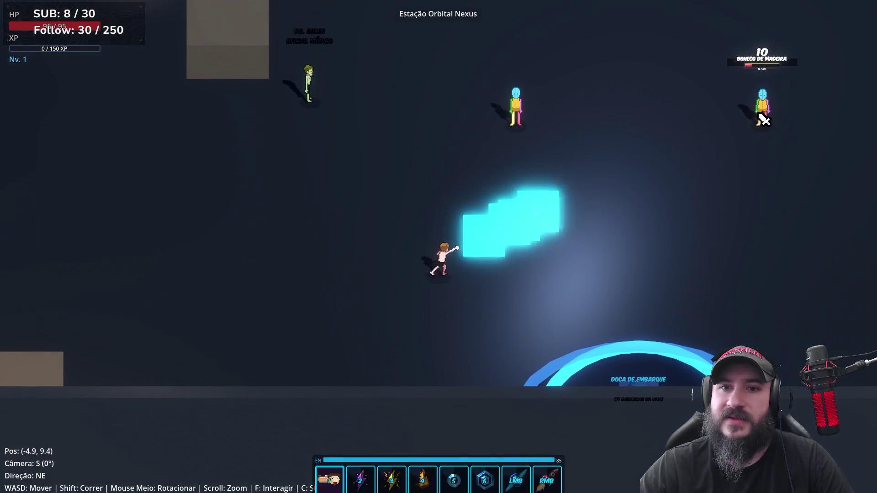
{"action": "left_click", "coordinate": [762, 117]}
{"action": "left_click", "coordinate": [763, 117]}
{"action": "left_click", "coordinate": [519, 99]}
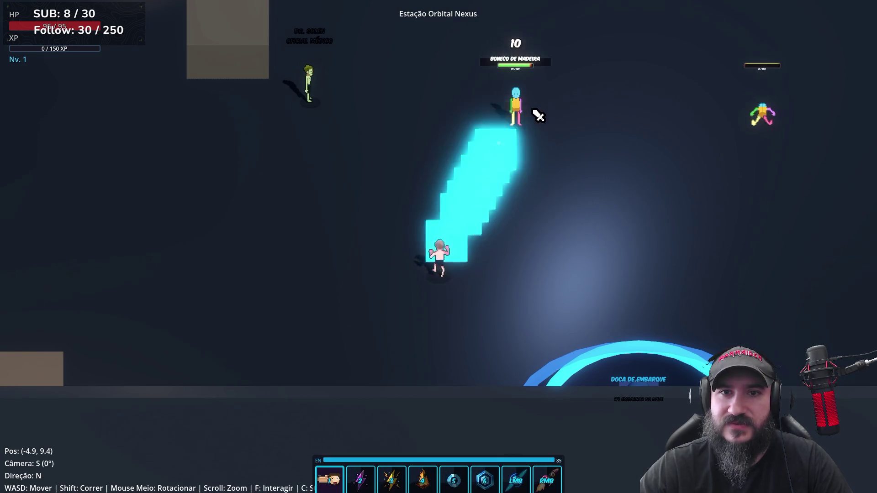
{"action": "left_click", "coordinate": [535, 115]}
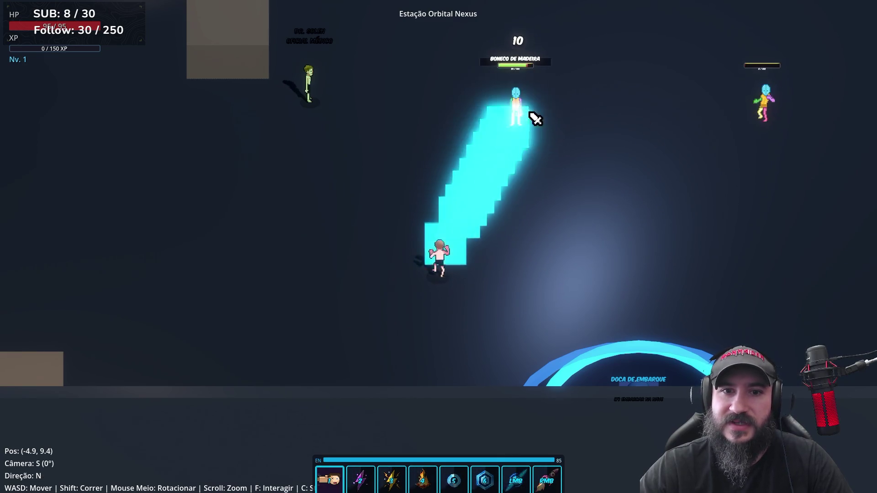
{"action": "key", "text": "w+a"}
{"action": "left_click", "coordinate": [658, 165]}
{"action": "left_click", "coordinate": [658, 167]}
{"action": "key", "text": "s+d"}
- Beam and fire-attack the right wooden dummy, then switch back to the Godot editor
{"action": "left_click", "coordinate": [786, 130]}
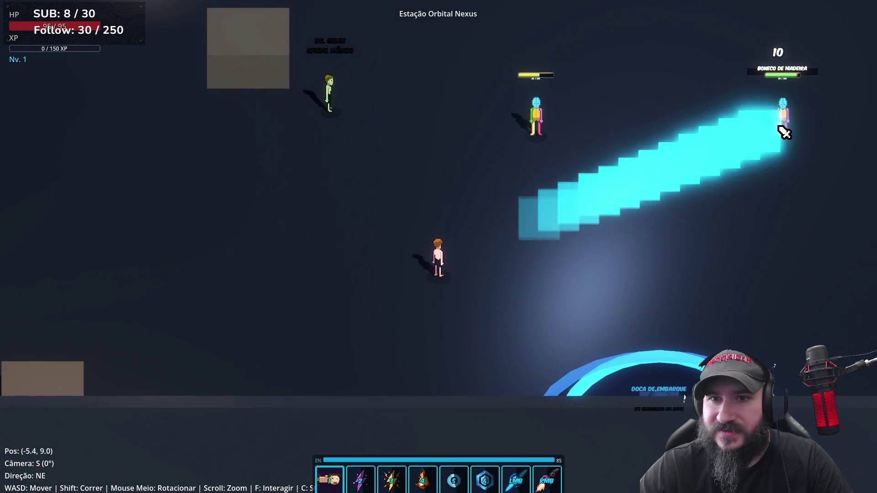
{"action": "left_click", "coordinate": [783, 133]}
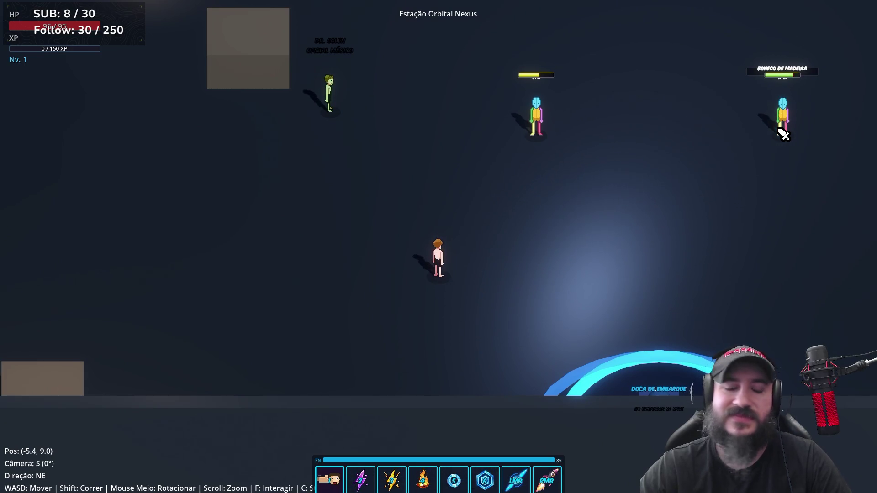
{"action": "left_click", "coordinate": [783, 133]}
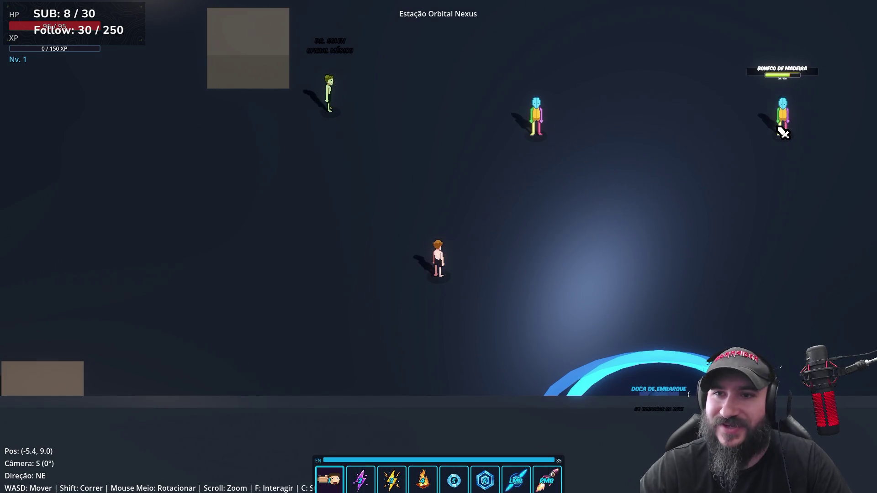
{"action": "left_click", "coordinate": [784, 131]}
{"action": "right_click", "coordinate": [786, 130]}
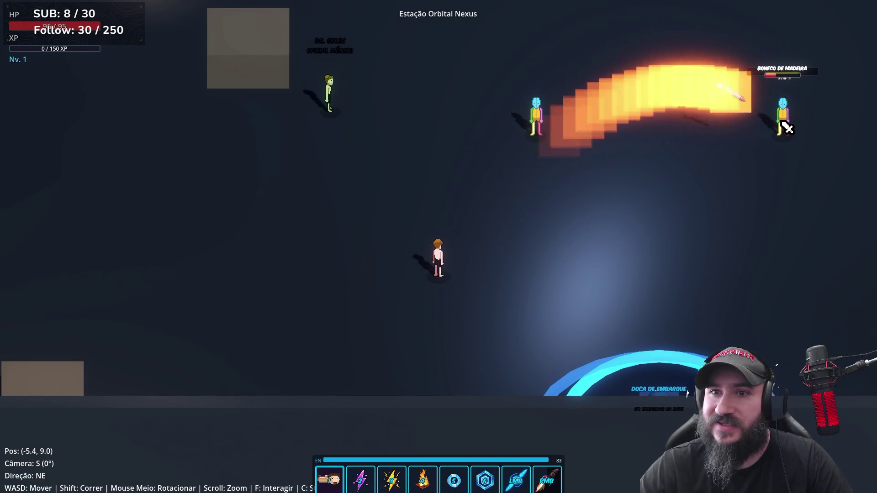
{"action": "key", "text": "alt+Tab"}
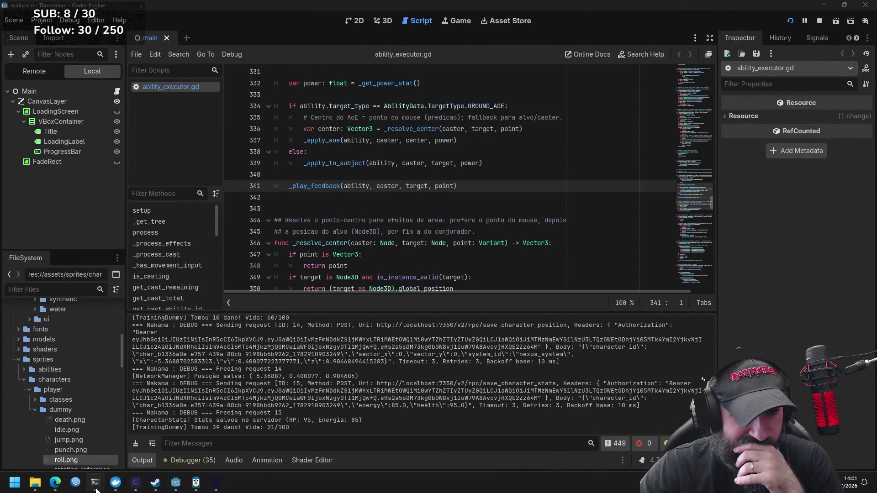
- Check Claude Code's progress on the missile changes, then continue the game's saved session
{"action": "mouse_move", "coordinate": [95, 482]}
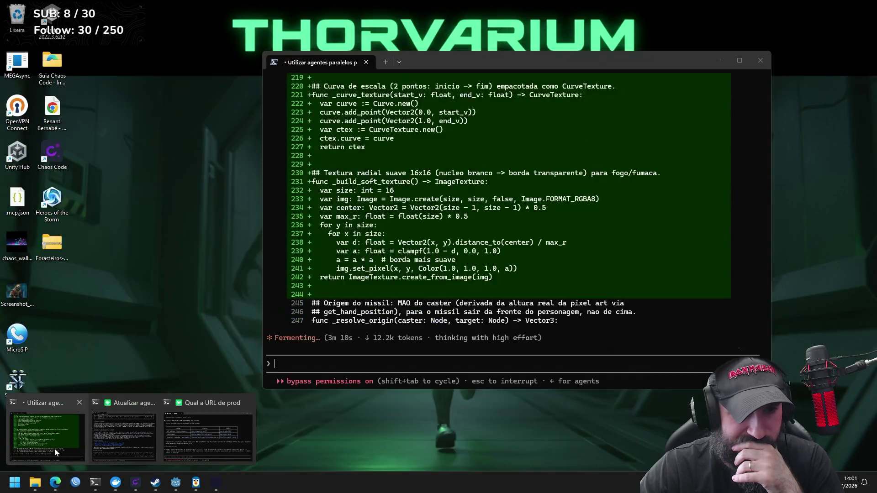
{"action": "left_click", "coordinate": [54, 448]}
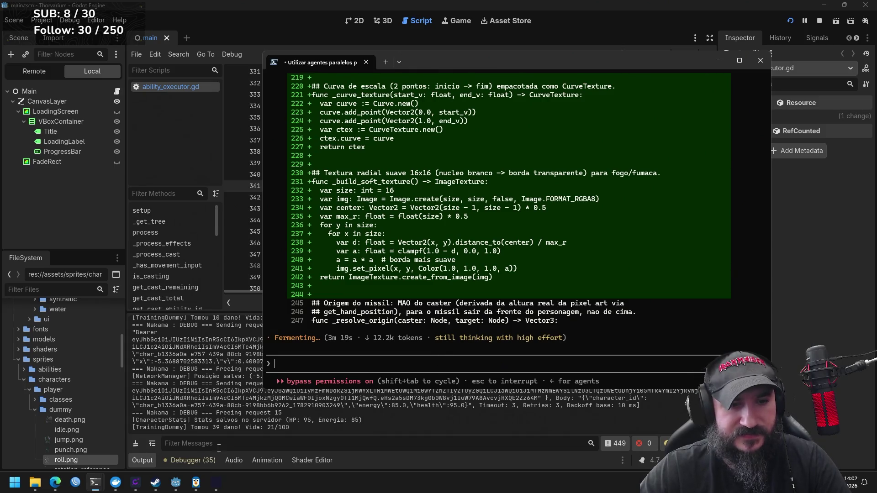
{"action": "left_click", "coordinate": [216, 482]}
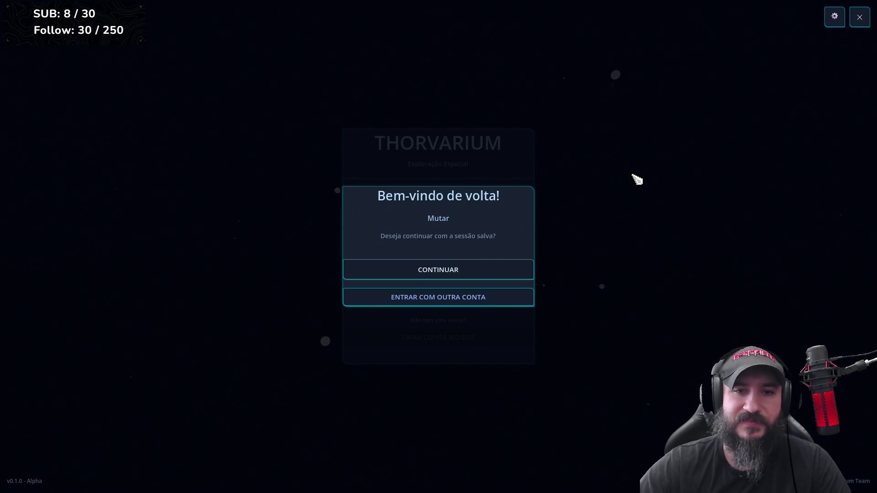
{"action": "left_click", "coordinate": [460, 270]}
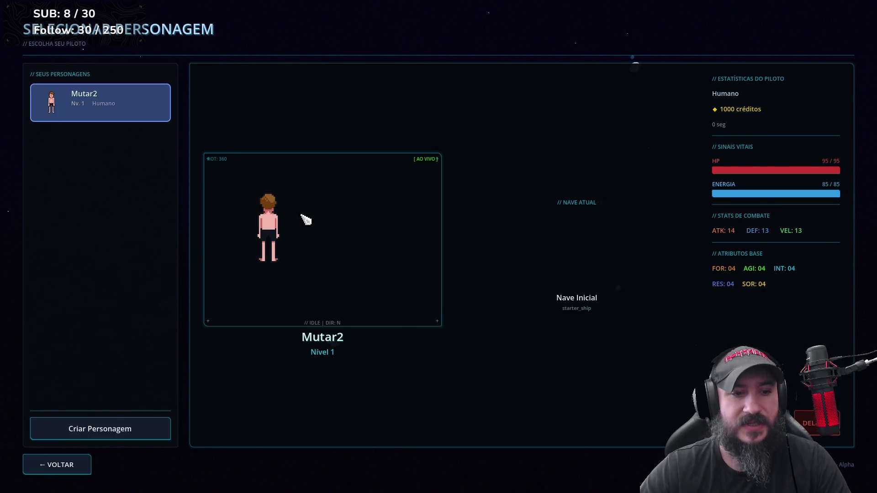
- Enter Estação Orbital Nexus, walk over to the wooden dummy and hit it with a beam
{"action": "key", "text": "Return"}
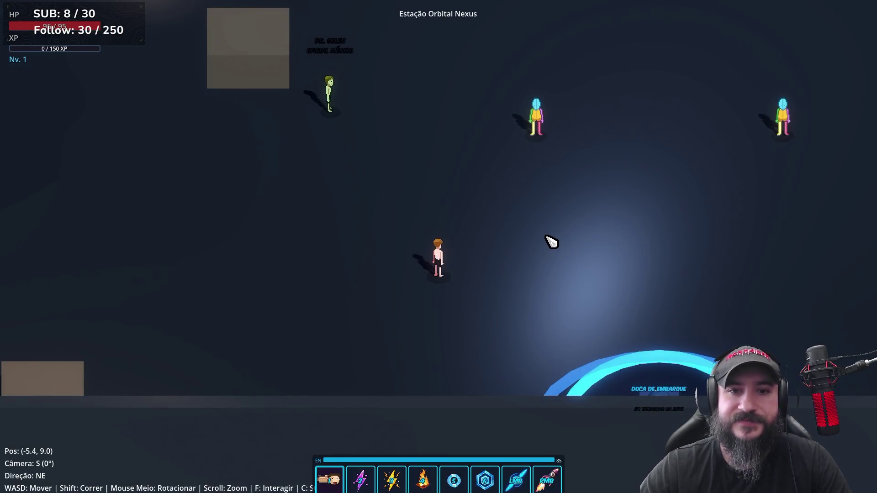
{"action": "key", "text": "d"}
{"action": "key", "text": "w"}
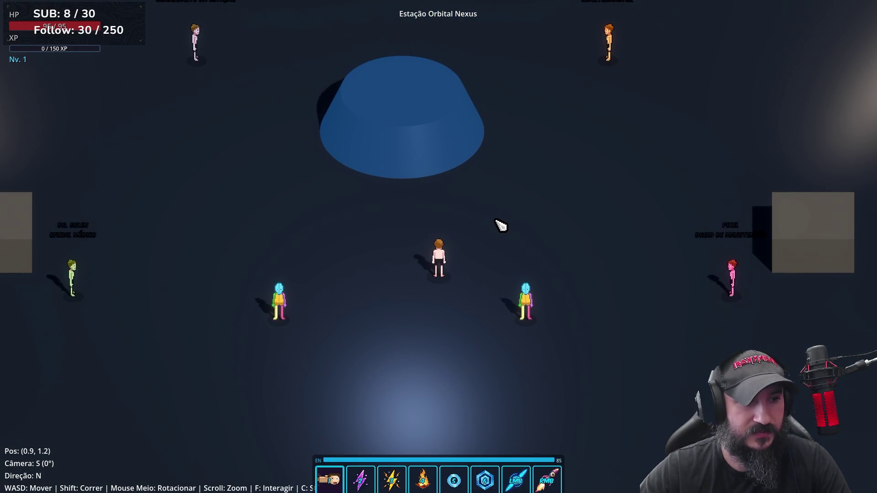
{"action": "key", "text": "s"}
{"action": "key", "text": "a"}
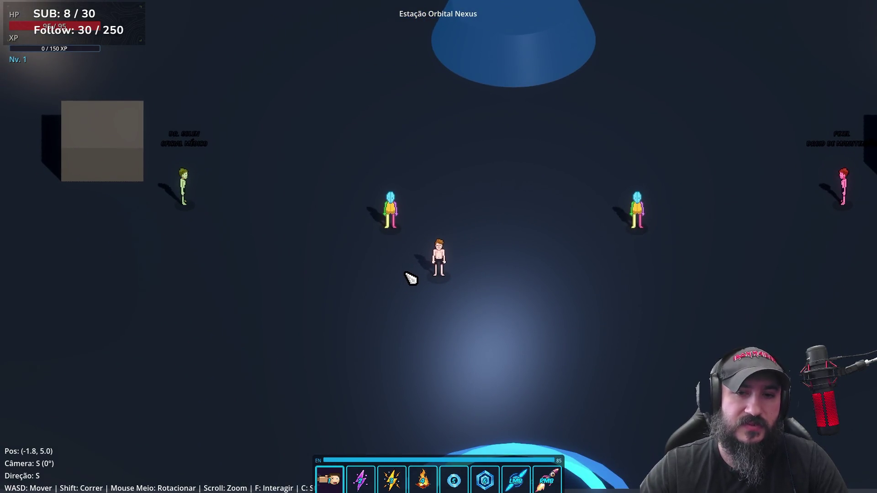
{"action": "mouse_move", "coordinate": [425, 282]}
{"action": "left_mouse_down"}
{"action": "mouse_move", "coordinate": [626, 276]}
{"action": "mouse_move", "coordinate": [716, 286]}
{"action": "mouse_move", "coordinate": [212, 249]}
{"action": "mouse_move", "coordinate": [623, 260]}
{"action": "left_mouse_up"}
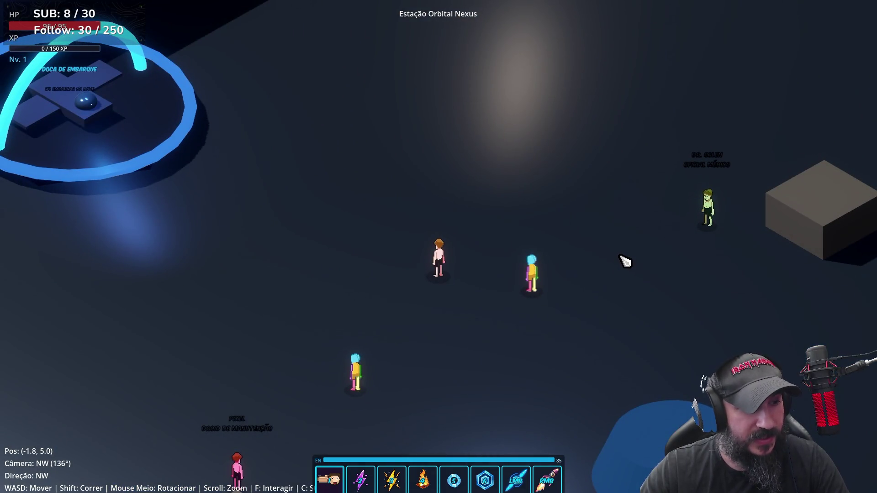
{"action": "key", "text": "s"}
{"action": "left_click", "coordinate": [385, 294]}
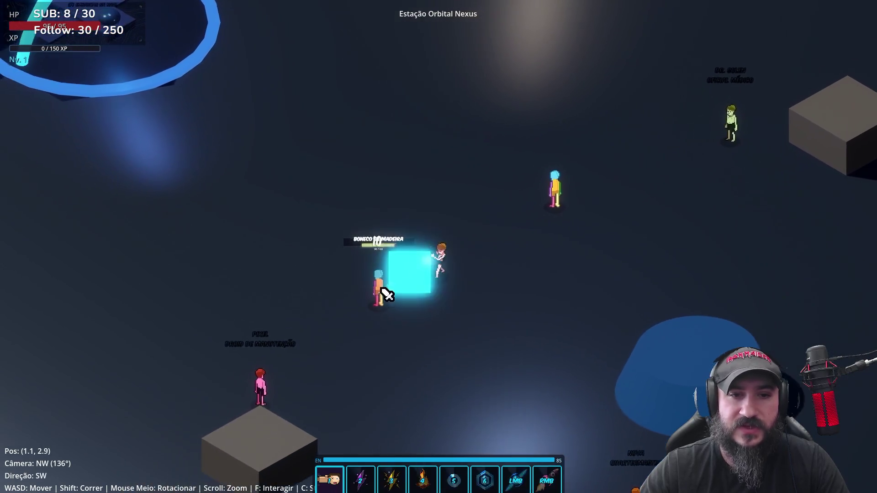
{"action": "key", "text": "s"}
- Put the first skill on the primary attack, strike the dummy, fire the fire beam, and glance at the agent's summary
{"action": "left_click_drag", "start_coordinate": [330, 480], "coordinate": [516, 477]}
{"action": "left_click", "coordinate": [411, 261]}
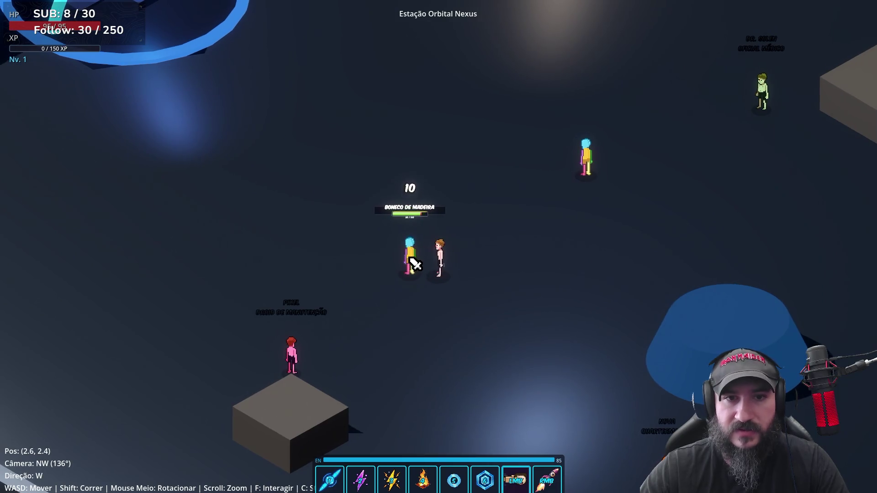
{"action": "left_click", "coordinate": [413, 263]}
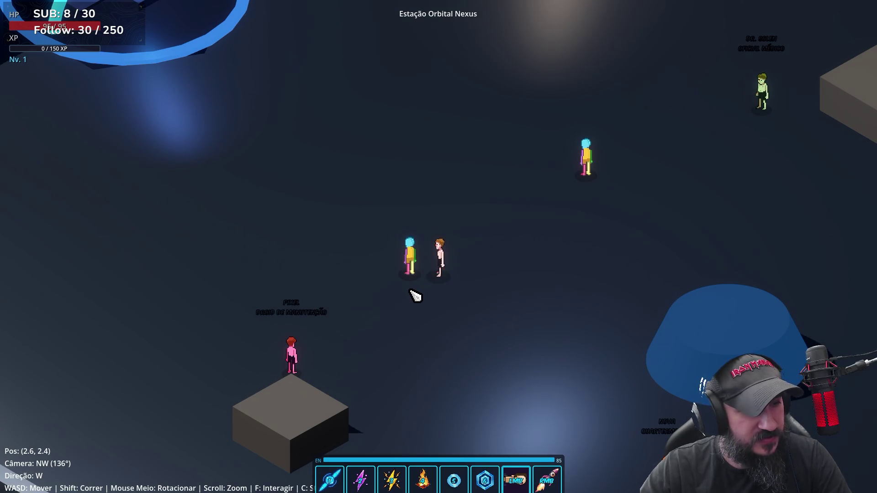
{"action": "key", "text": "w"}
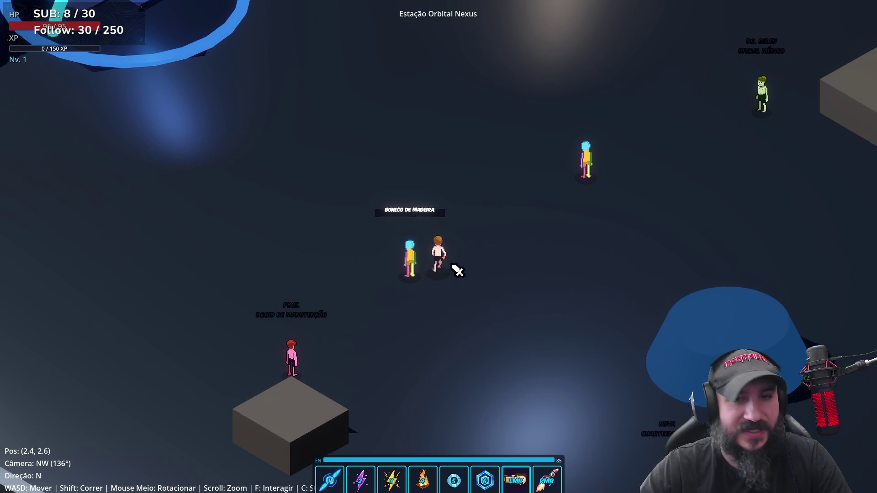
{"action": "key", "text": "s"}
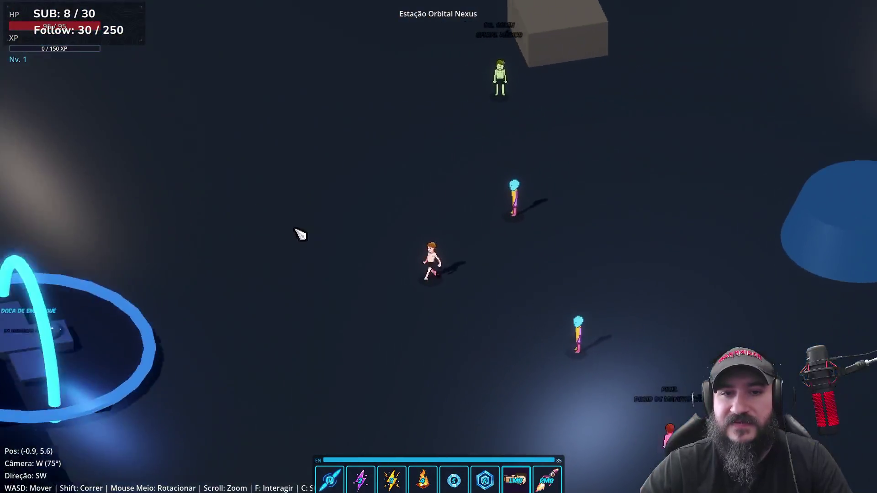
{"action": "key", "text": "a"}
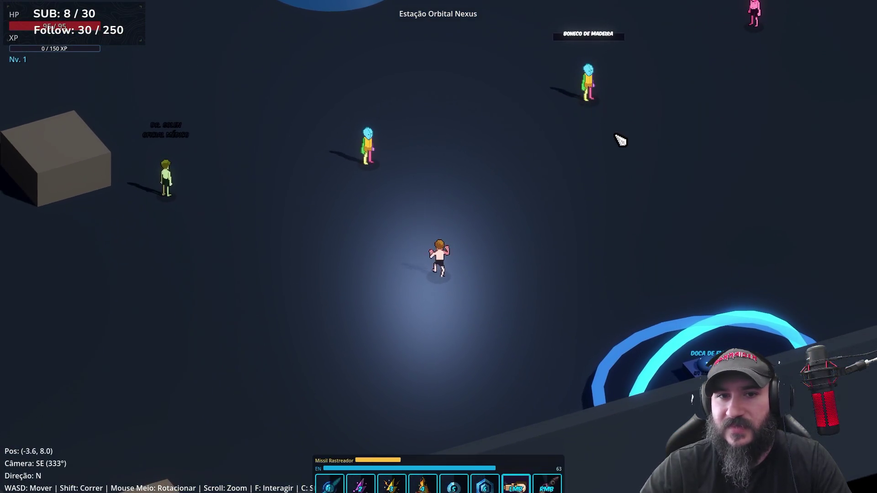
{"action": "key", "text": "4"}
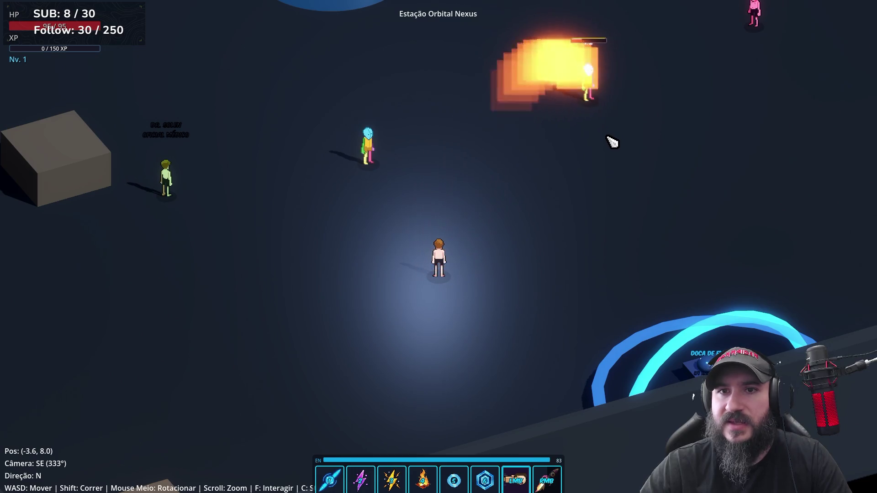
{"action": "key", "text": "w"}
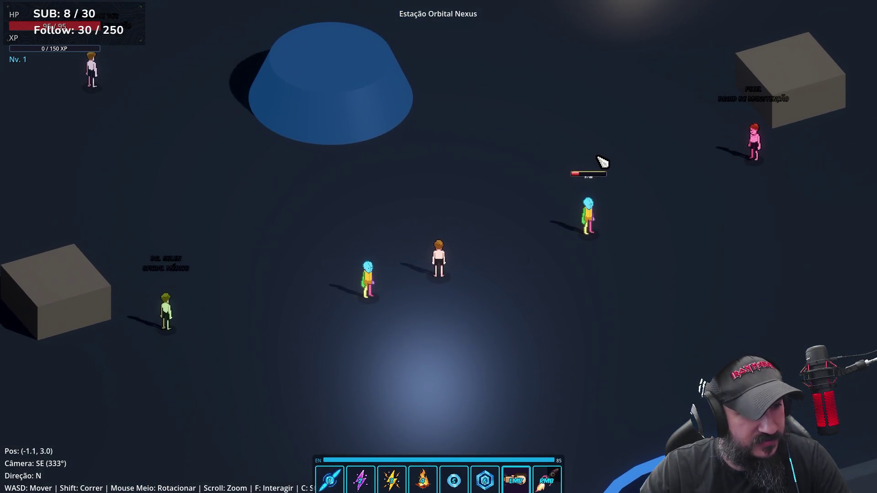
{"action": "key", "text": "alt+Tab"}
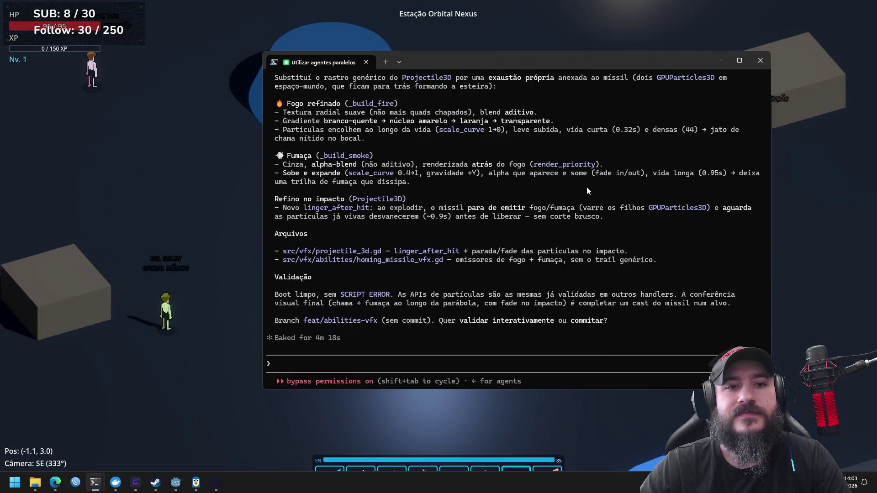
{"action": "key", "text": "alt+Tab"}
- Quit the game from the pause menu and run the project again from the Godot editor
{"action": "key", "text": "s"}
{"action": "key", "text": "Escape"}
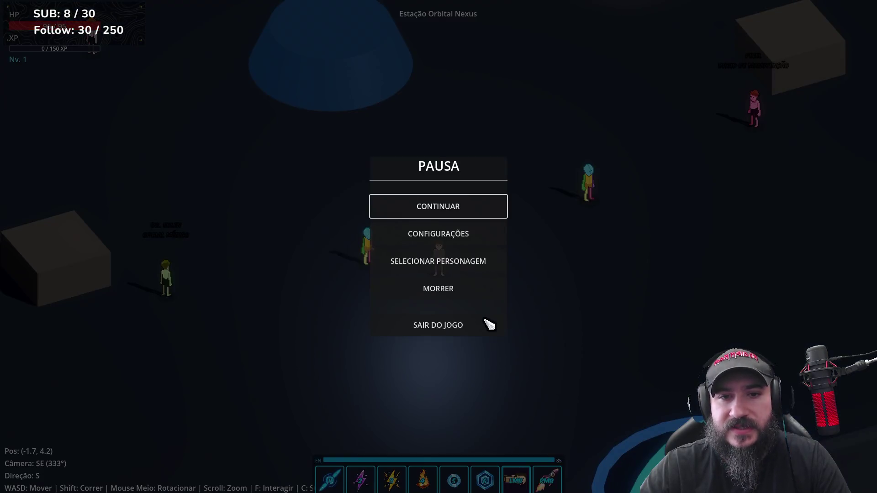
{"action": "left_click", "coordinate": [464, 324]}
{"action": "left_click", "coordinate": [804, 264]}
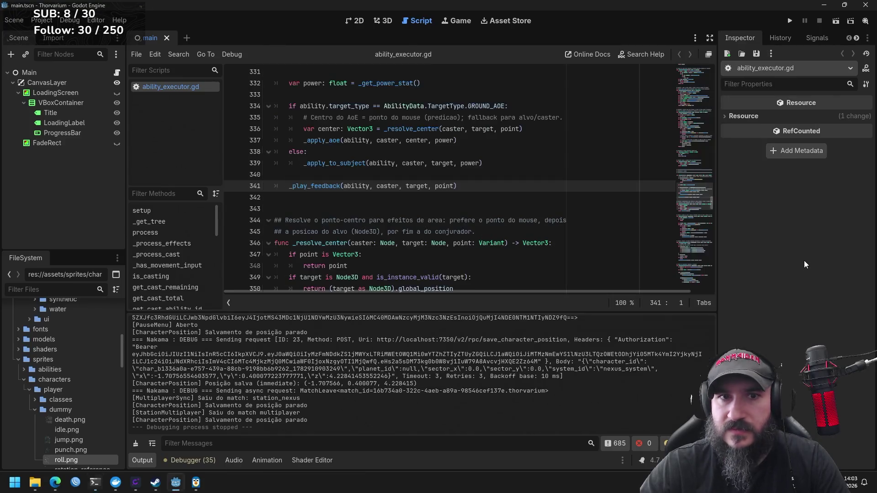
{"action": "left_click", "coordinate": [789, 20]}
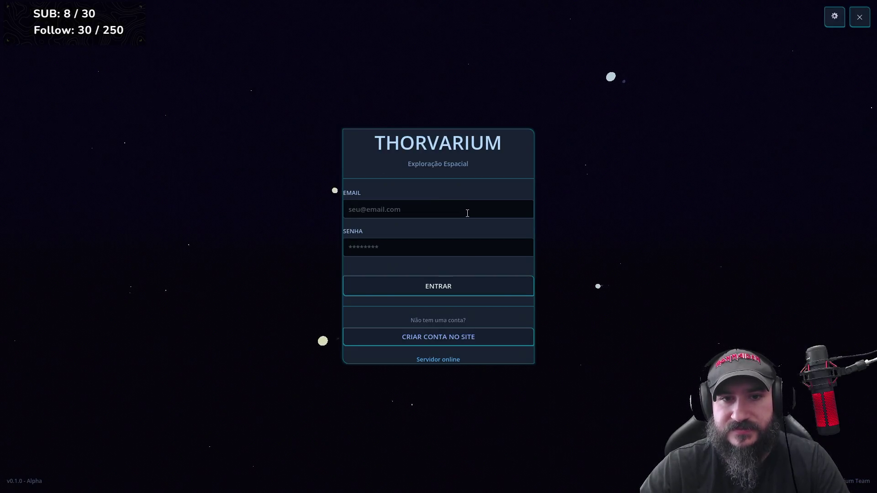
- Log in with the account e-mail and password and enter the world
{"action": "left_click", "coordinate": [466, 210]}
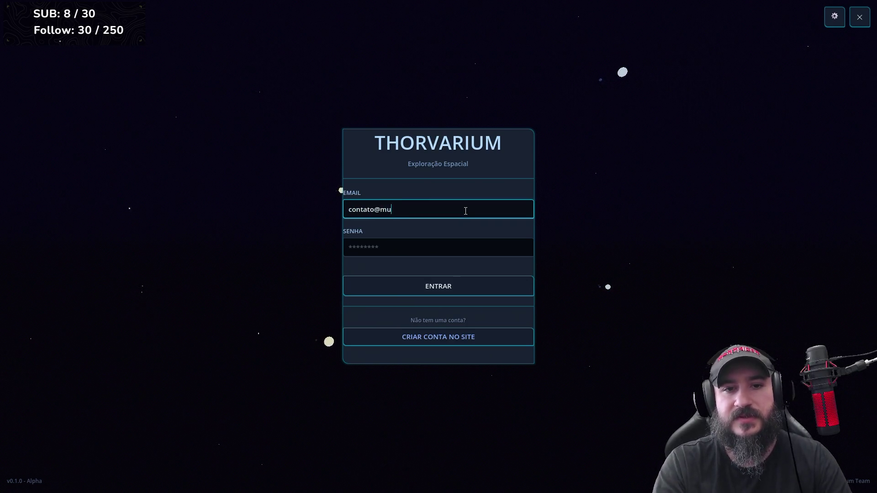
{"action": "key", "text": "Tab"}
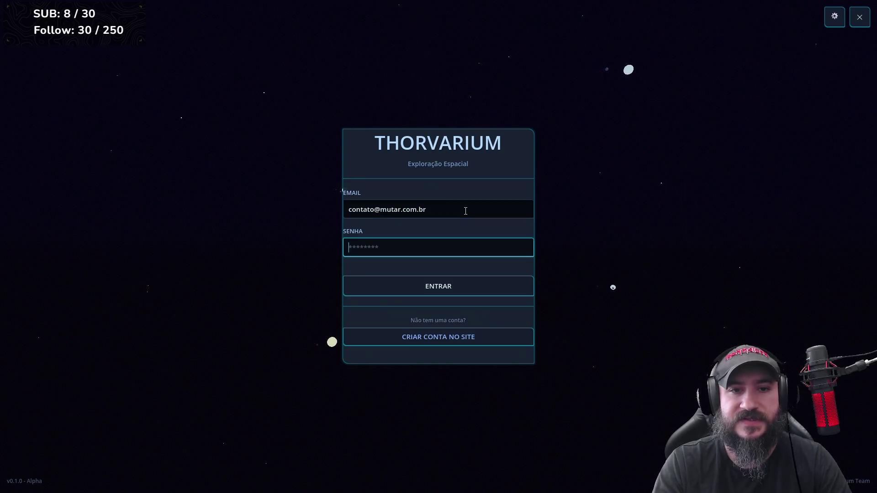
{"action": "key", "text": "Return"}
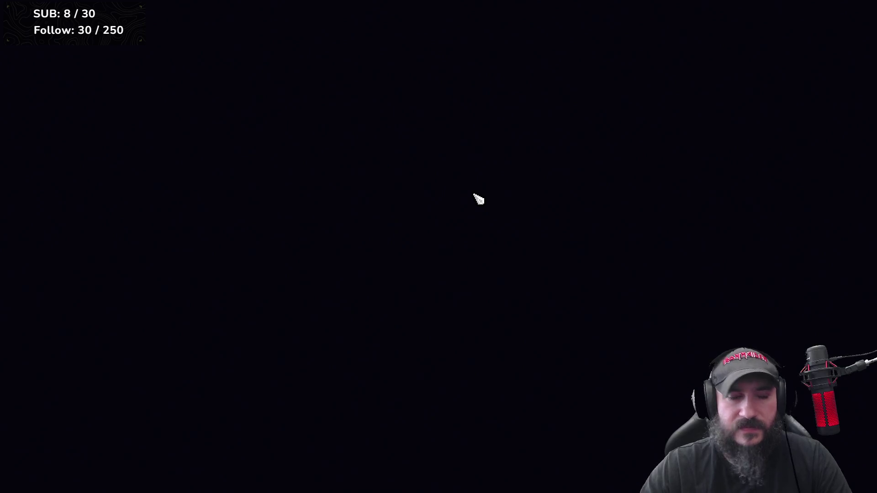
{"action": "key", "text": "Return"}
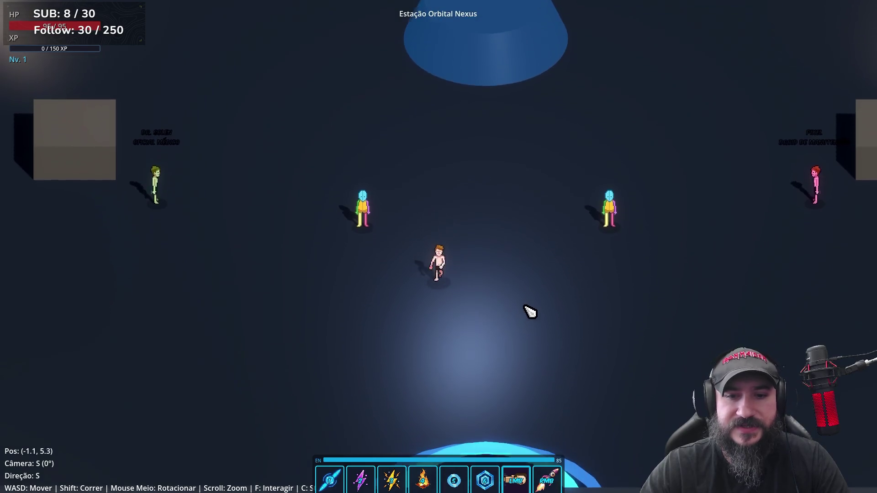
- Fire homing missiles at the wooden dummy, turning the camera to watch them hit
{"action": "key", "text": "s+a"}
{"action": "left_click", "coordinate": [672, 169]}
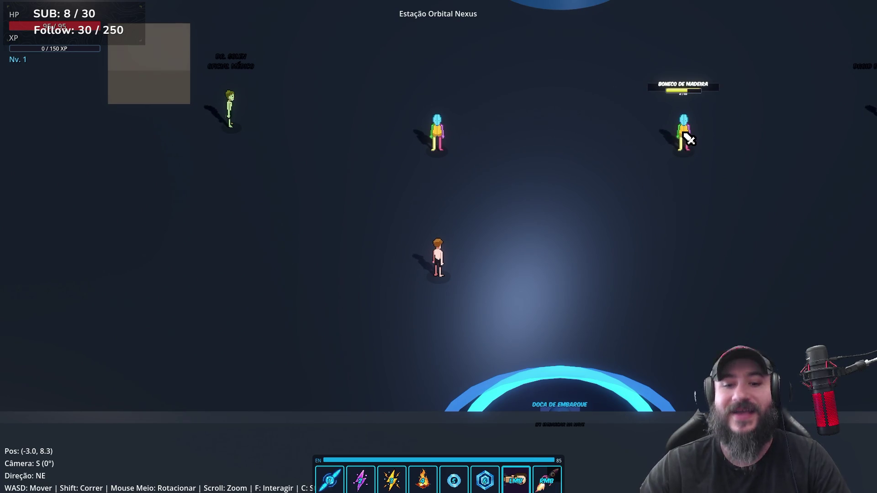
{"action": "left_click", "coordinate": [691, 143]}
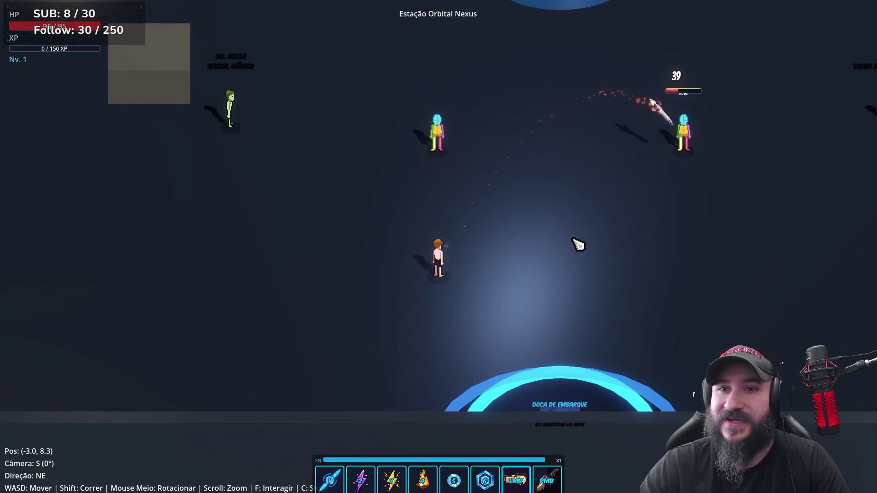
{"action": "middle_click", "coordinate": [505, 234]}
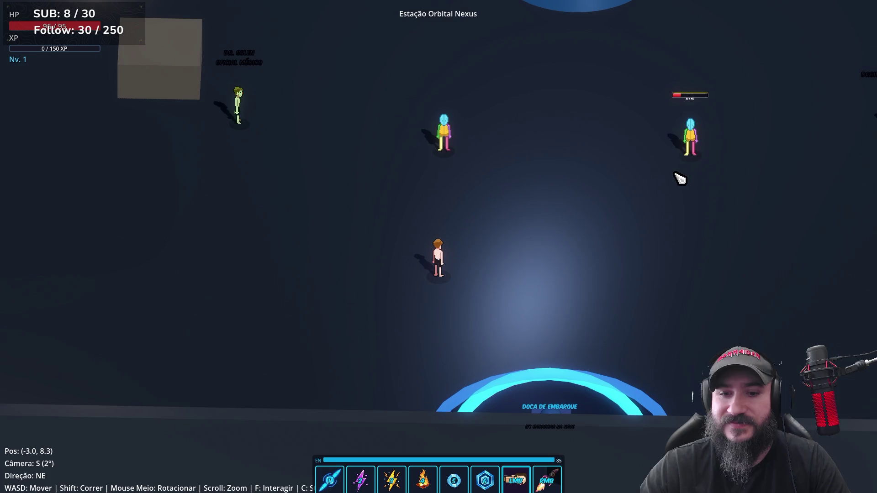
{"action": "right_click", "coordinate": [691, 146]}
{"action": "middle_click", "coordinate": [554, 180]}
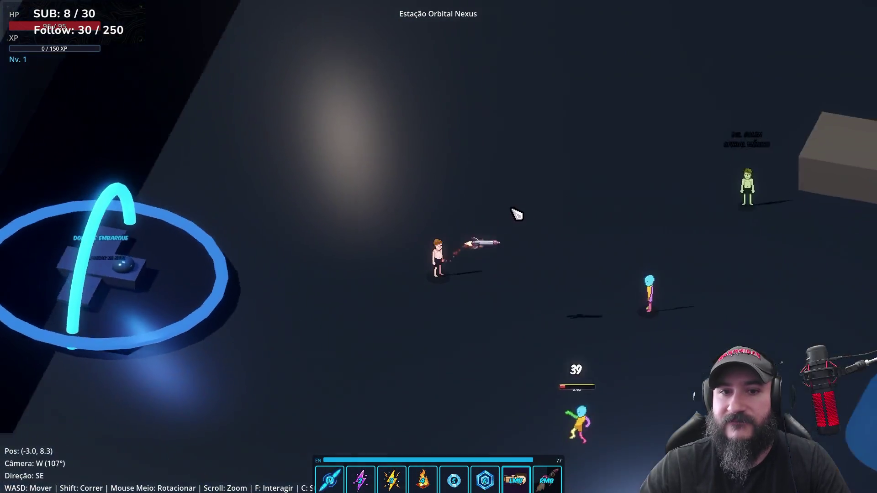
{"action": "middle_click", "coordinate": [518, 213]}
{"action": "mouse_move", "coordinate": [664, 233]}
{"action": "left_mouse_down"}
{"action": "mouse_move", "coordinate": [484, 231]}
{"action": "mouse_move", "coordinate": [346, 245]}
{"action": "left_mouse_up"}
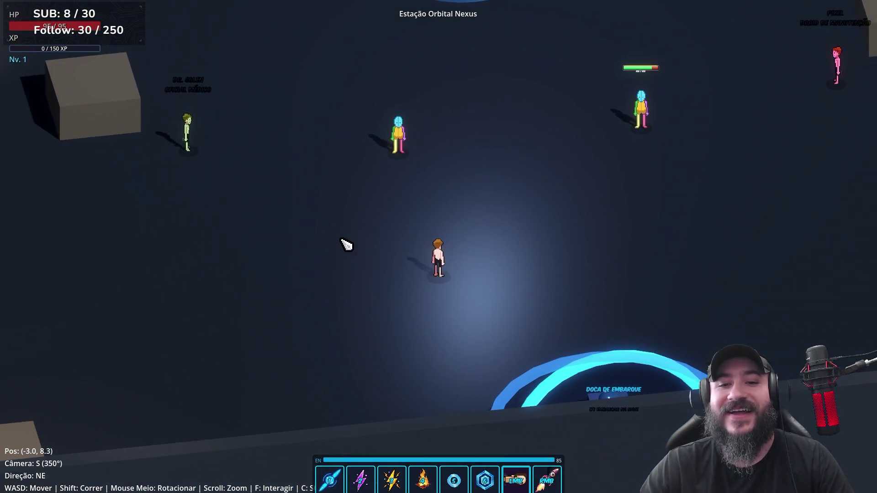
- Reposition the character and fire two more homing missiles at the dummy
{"action": "key", "text": "a"}
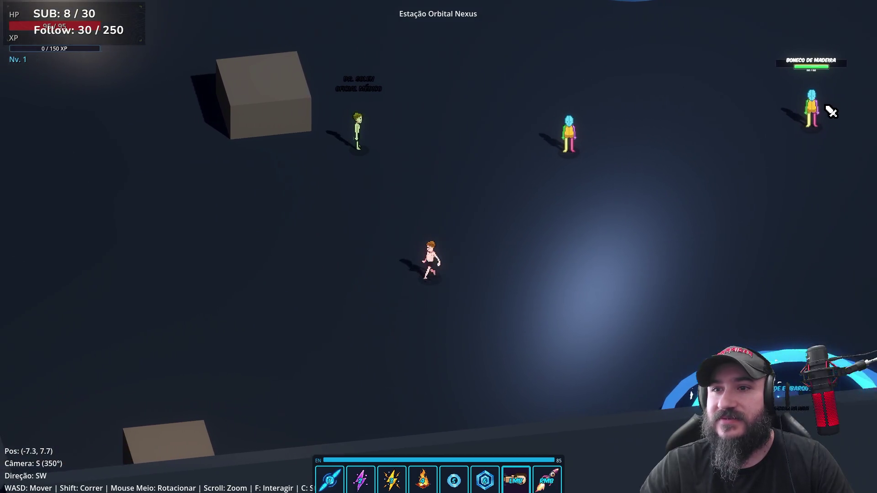
{"action": "mouse_move", "coordinate": [746, 190]}
{"action": "left_mouse_down"}
{"action": "mouse_move", "coordinate": [532, 174]}
{"action": "mouse_move", "coordinate": [612, 164]}
{"action": "mouse_move", "coordinate": [594, 161]}
{"action": "mouse_move", "coordinate": [538, 158]}
{"action": "mouse_move", "coordinate": [730, 182]}
{"action": "mouse_move", "coordinate": [569, 108]}
{"action": "mouse_move", "coordinate": [652, 108]}
{"action": "left_mouse_up"}
{"action": "right_click", "coordinate": [688, 189]}
{"action": "key", "text": "w"}
{"action": "right_click", "coordinate": [651, 108]}
{"action": "mouse_move", "coordinate": [725, 221]}
{"action": "left_mouse_down"}
{"action": "mouse_move", "coordinate": [667, 230]}
{"action": "mouse_move", "coordinate": [787, 221]}
{"action": "left_mouse_up"}
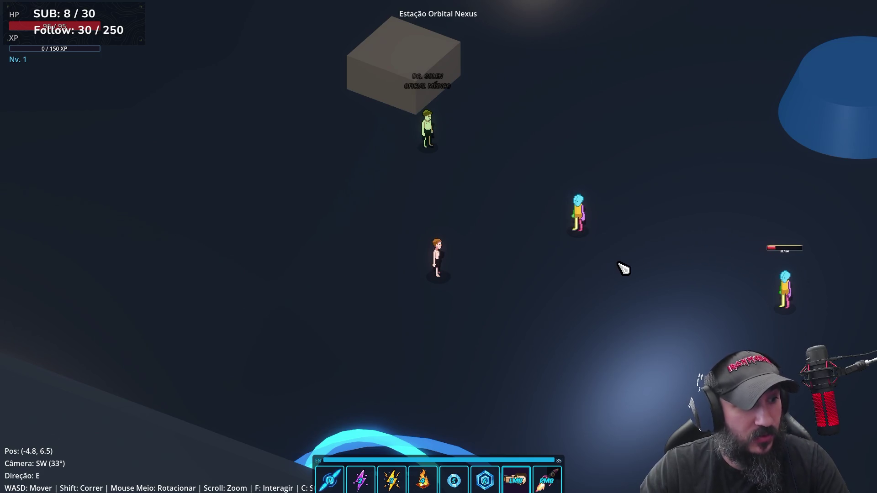
- Beat the dummy up close, fire a missile at the respawned dummy, and return to the editor
{"action": "key", "text": "d"}
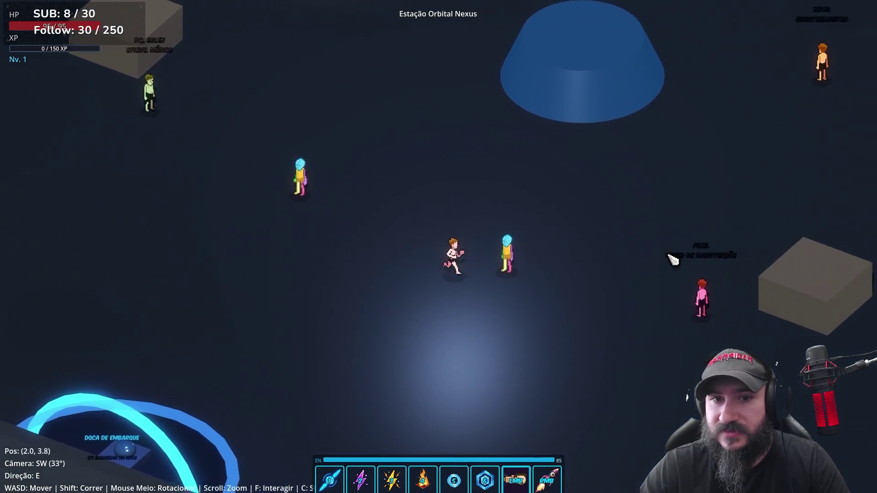
{"action": "left_click", "coordinate": [479, 267]}
{"action": "left_click", "coordinate": [477, 265]}
{"action": "left_click", "coordinate": [476, 261]}
{"action": "key", "text": "s"}
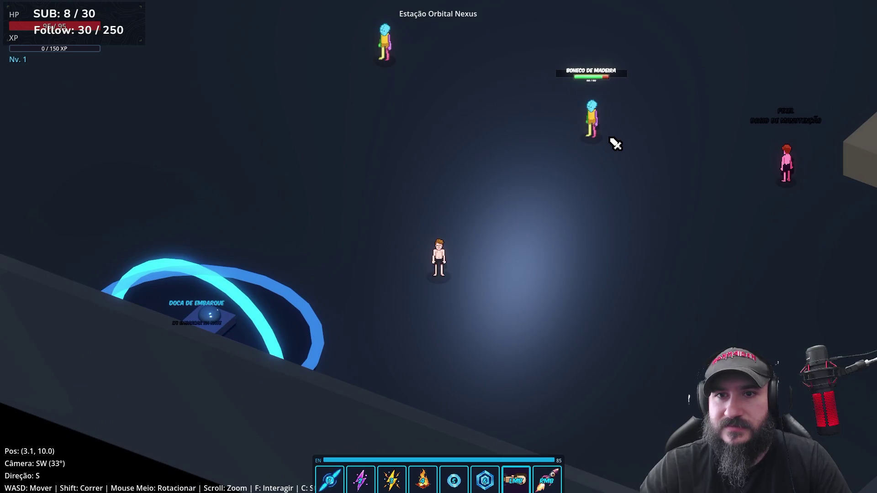
{"action": "left_click", "coordinate": [595, 122]}
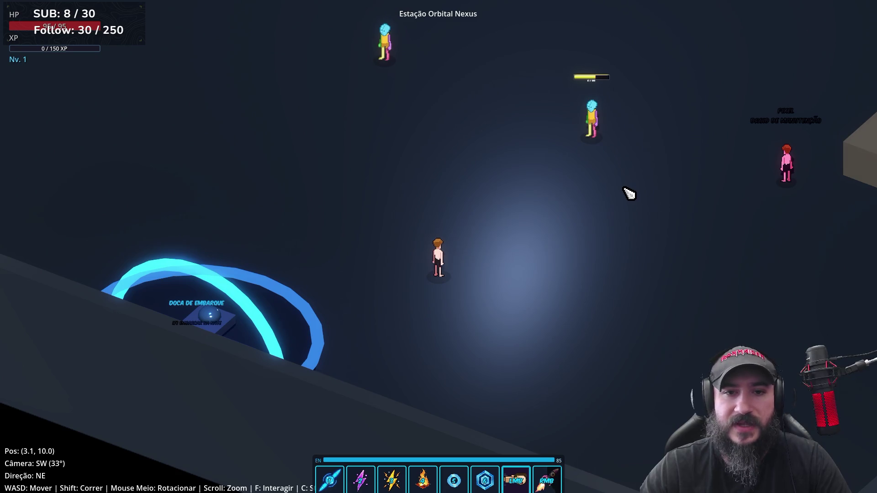
{"action": "key", "text": "alt+Tab"}
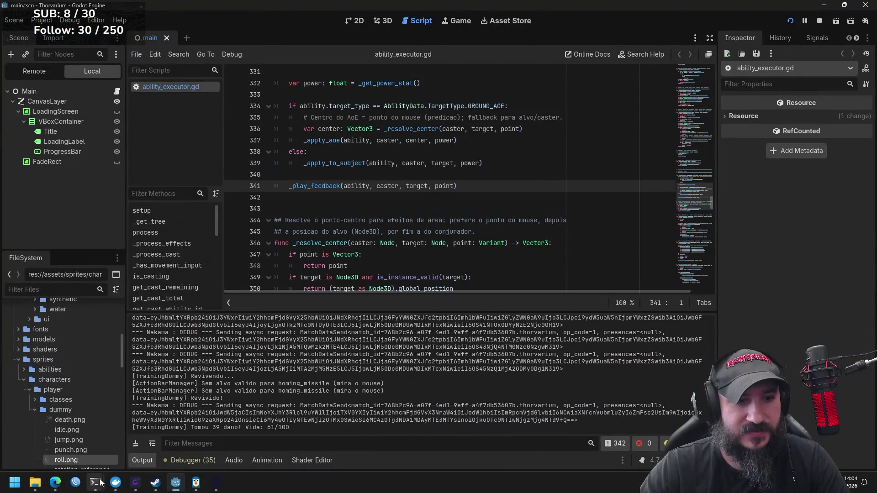
- Ask Claude Code to cut the missile speed in half, then bring the running game back
{"action": "mouse_move", "coordinate": [101, 482]}
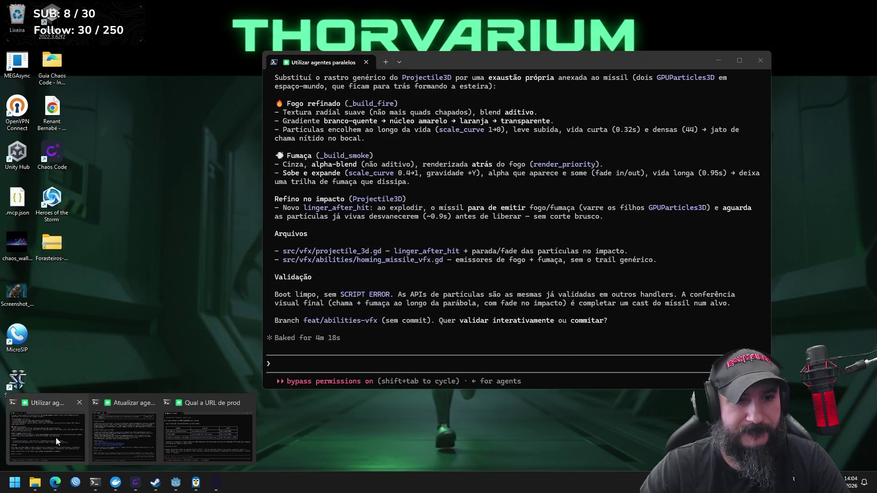
{"action": "left_click", "coordinate": [54, 438]}
{"action": "type", "text": "re"}
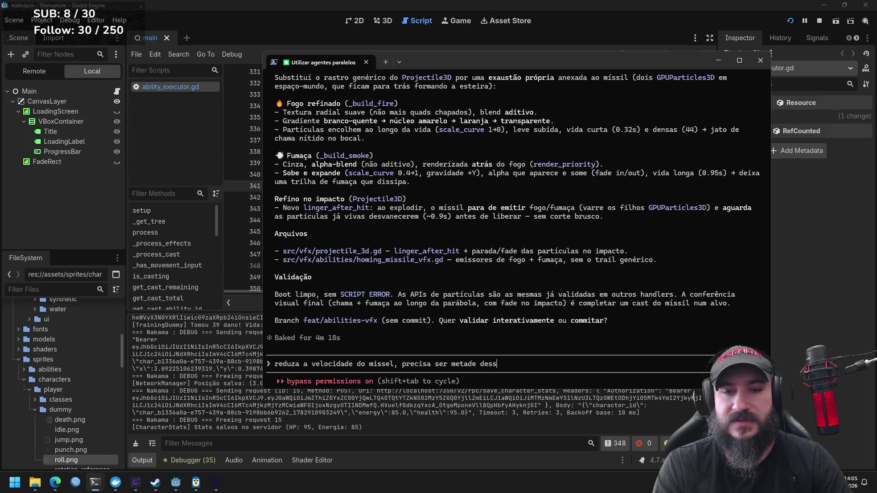
{"action": "type", "text": "elocidad"}
{"action": "key", "text": "Return"}
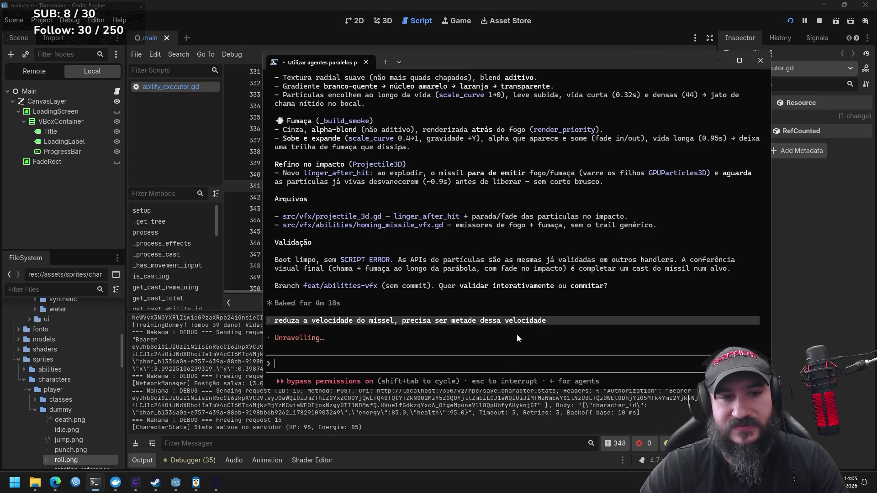
{"action": "left_click", "coordinate": [214, 486]}
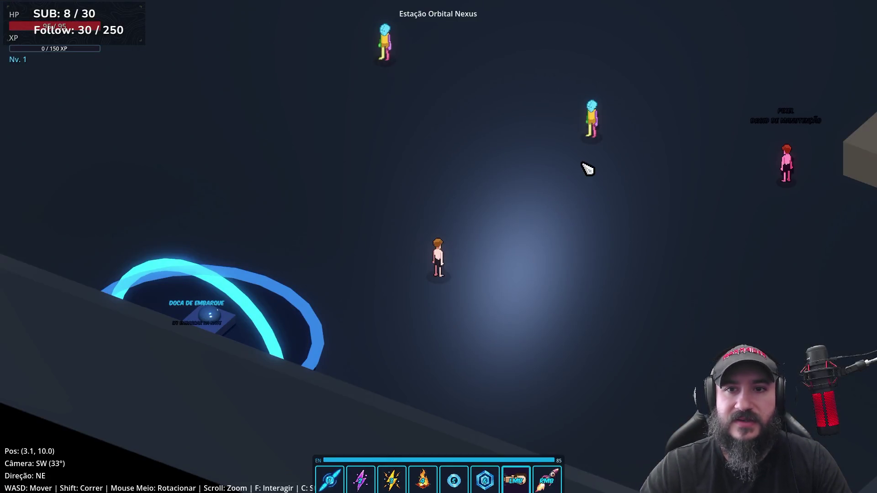
- Fire several homing missiles at the Boneco de Madeira dummy while moving around it
{"action": "key", "text": "w"}
{"action": "right_click", "coordinate": [593, 121]}
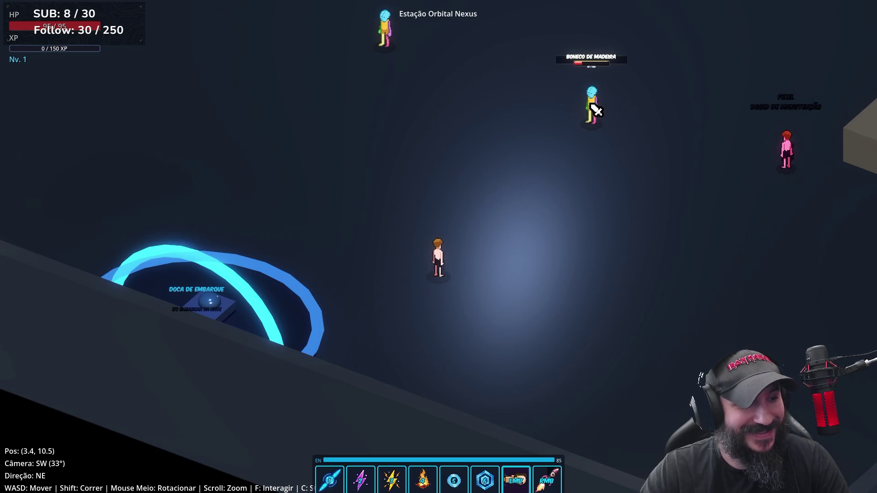
{"action": "right_click", "coordinate": [595, 110]}
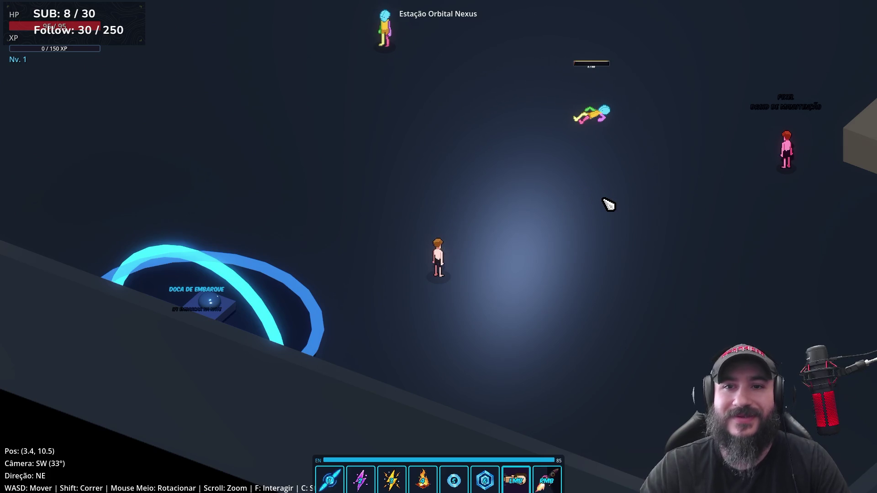
{"action": "key", "text": "d"}
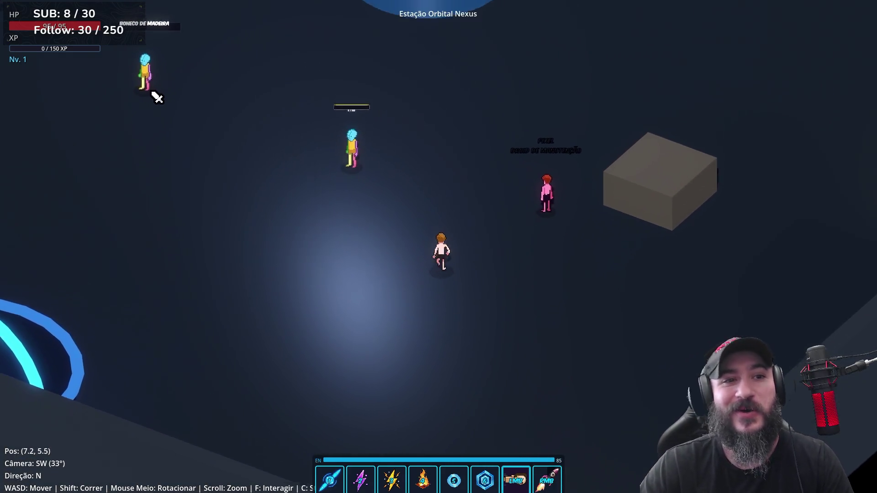
{"action": "right_click", "coordinate": [145, 106]}
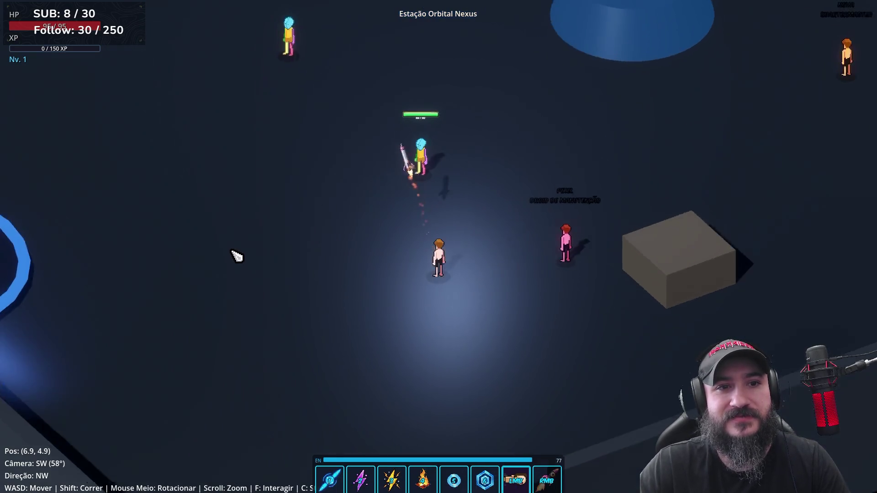
{"action": "mouse_move", "coordinate": [237, 257]}
{"action": "left_mouse_down"}
{"action": "mouse_move", "coordinate": [384, 233]}
{"action": "mouse_move", "coordinate": [358, 212]}
{"action": "mouse_move", "coordinate": [650, 227]}
{"action": "mouse_move", "coordinate": [411, 231]}
{"action": "left_mouse_up"}
{"action": "key", "text": "a"}
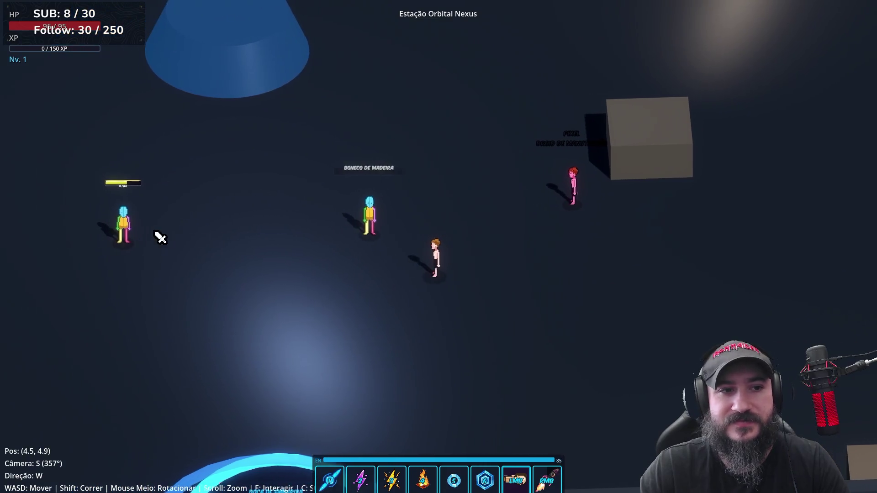
{"action": "right_click", "coordinate": [129, 222]}
- Fire more missiles from new camera angles, then quit the game through the pause menu
{"action": "mouse_move", "coordinate": [215, 265]}
{"action": "left_mouse_down"}
{"action": "mouse_move", "coordinate": [221, 274]}
{"action": "mouse_move", "coordinate": [184, 254]}
{"action": "mouse_move", "coordinate": [137, 248]}
{"action": "left_mouse_up"}
{"action": "mouse_move", "coordinate": [364, 313]}
{"action": "left_mouse_down"}
{"action": "mouse_move", "coordinate": [299, 303]}
{"action": "mouse_move", "coordinate": [464, 293]}
{"action": "left_mouse_up"}
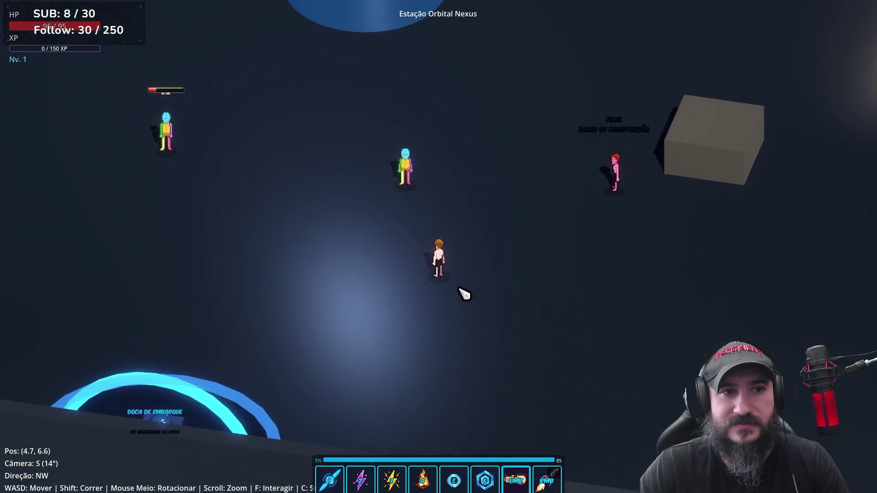
{"action": "right_click", "coordinate": [174, 136]}
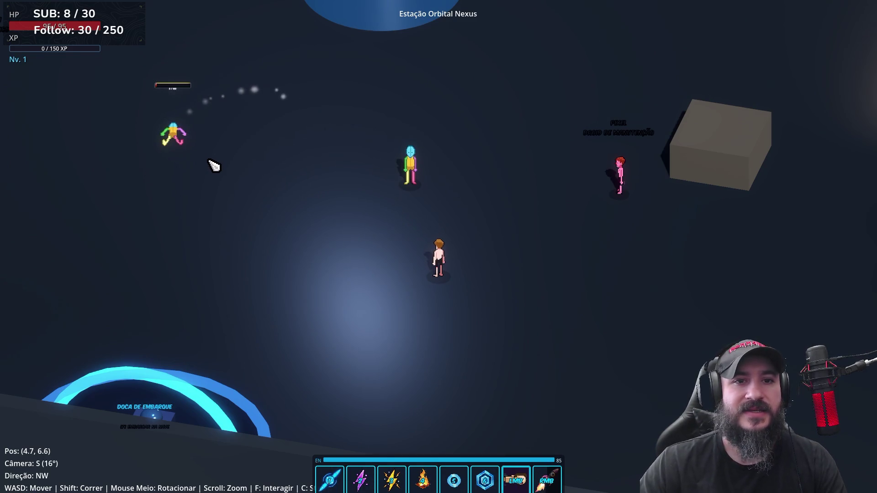
{"action": "key", "text": "w"}
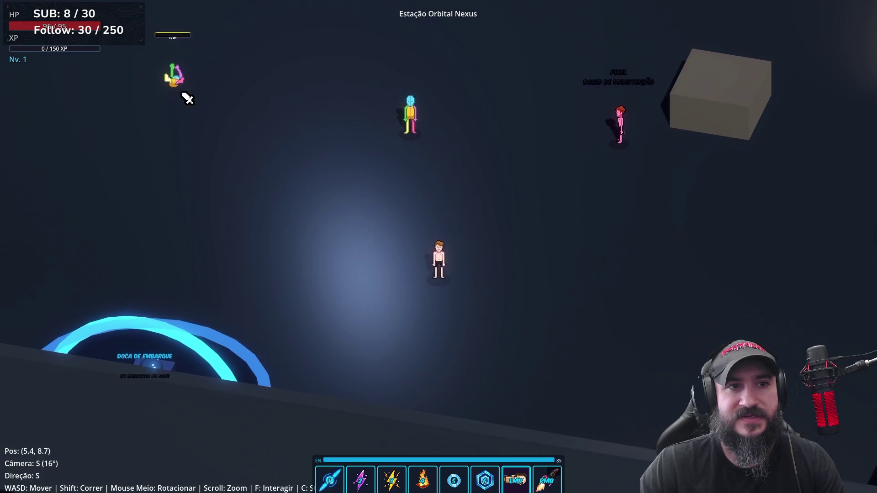
{"action": "key", "text": "w"}
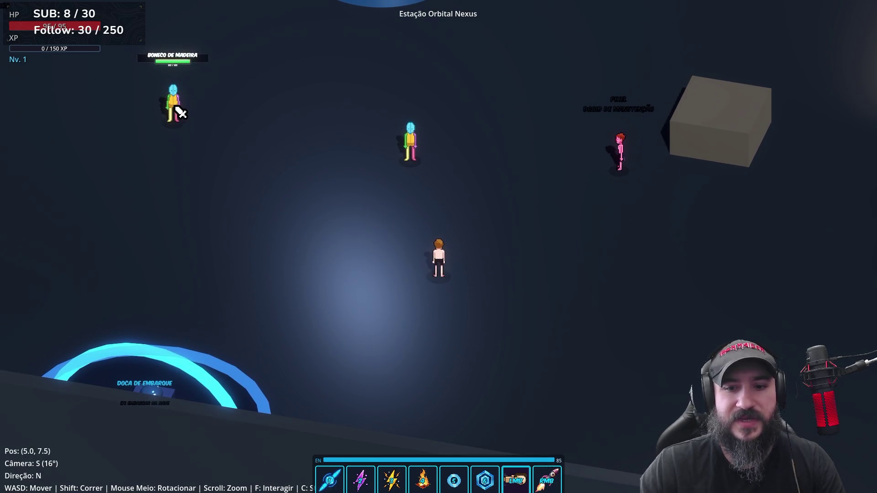
{"action": "key", "text": "1"}
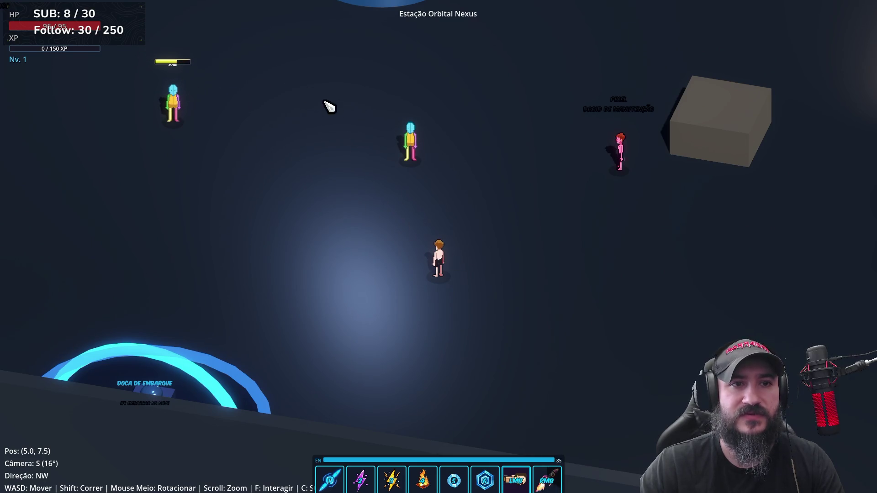
{"action": "right_click", "coordinate": [182, 111]}
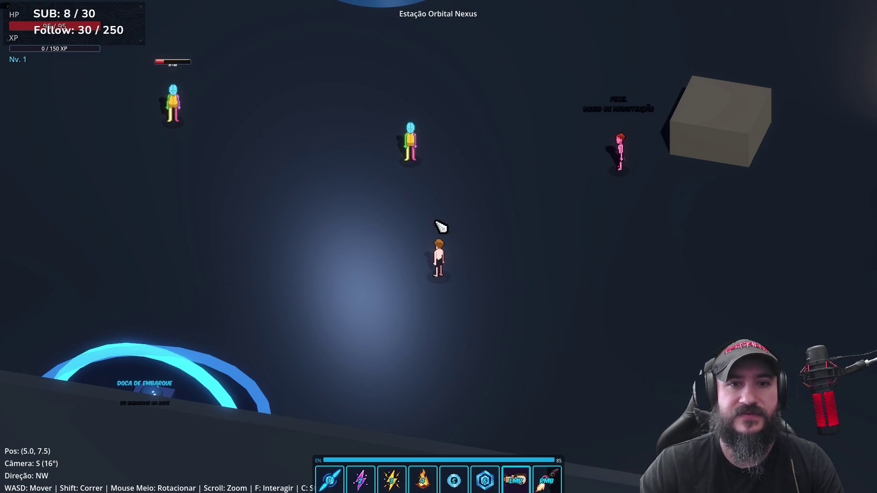
{"action": "key", "text": "Escape"}
{"action": "left_click", "coordinate": [465, 328]}
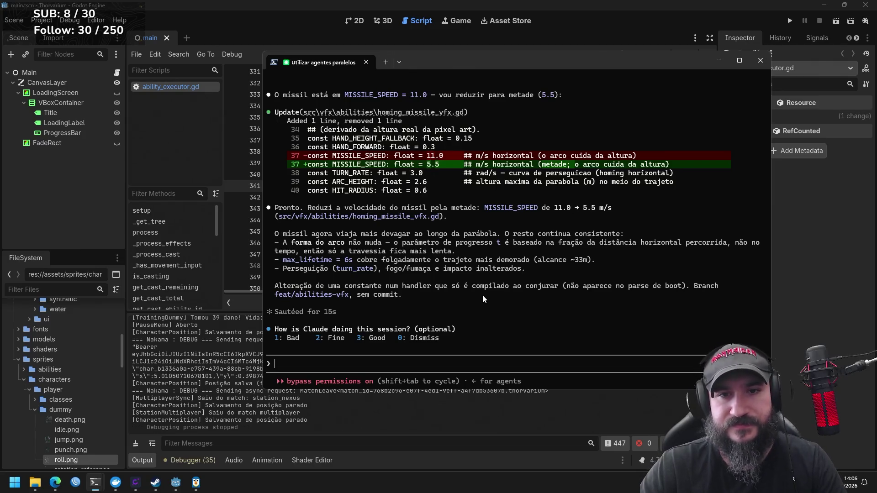
- Relaunch the project, continue the saved session, and fire the 5.5 m/s missile at the dummy
{"action": "left_click", "coordinate": [825, 291]}
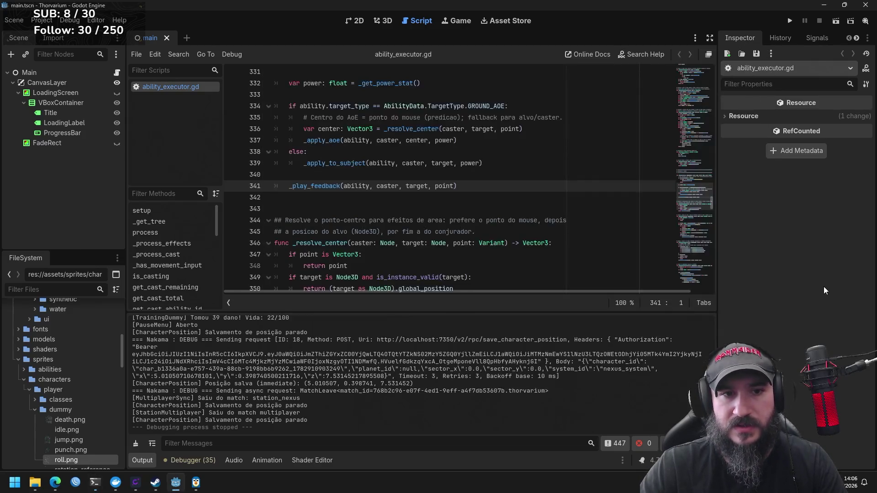
{"action": "left_click", "coordinate": [791, 21]}
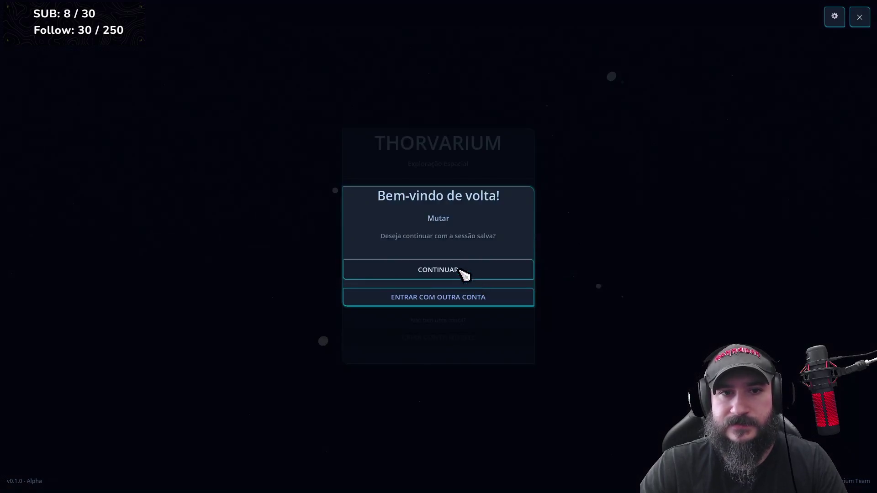
{"action": "left_click", "coordinate": [456, 271]}
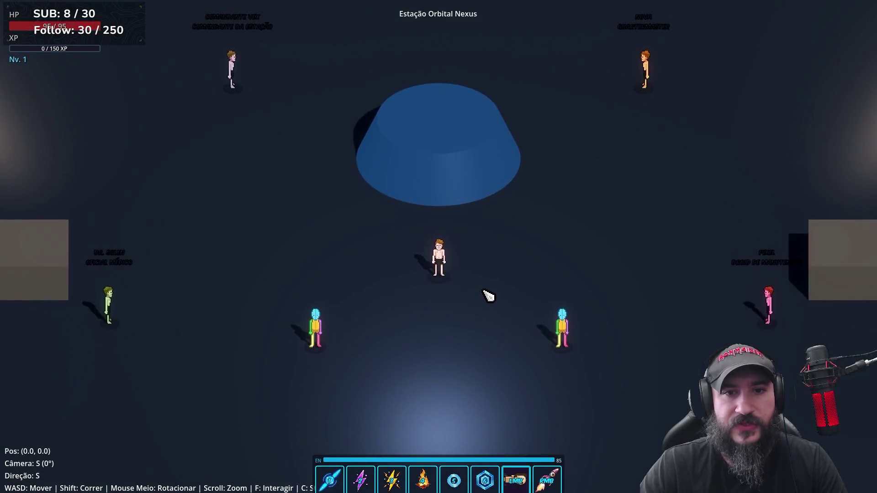
{"action": "key", "text": "s+a"}
{"action": "right_click", "coordinate": [713, 174]}
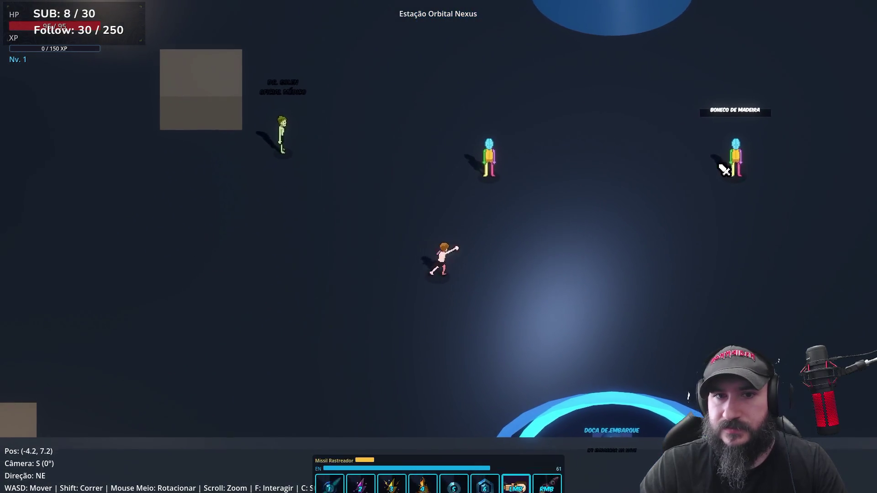
- Walk east to the dummy and cast the slower homing missile at it
{"action": "key", "text": "q"}
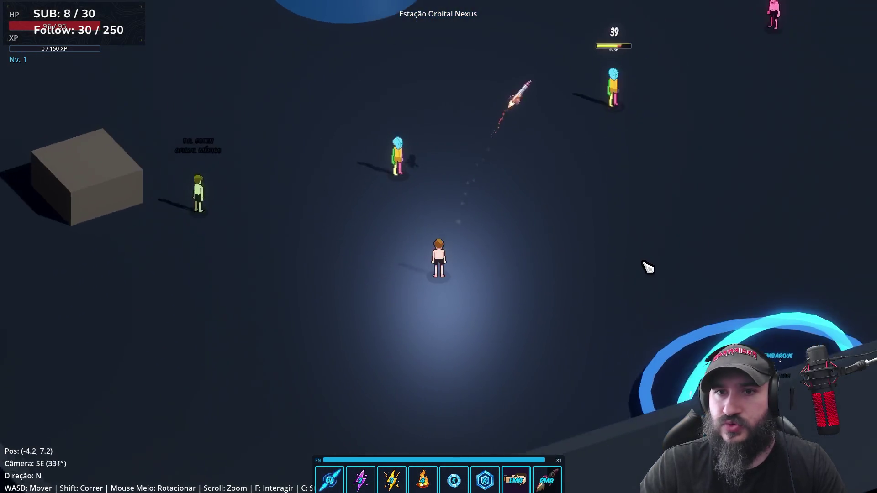
{"action": "key", "text": "e"}
{"action": "key", "text": "d"}
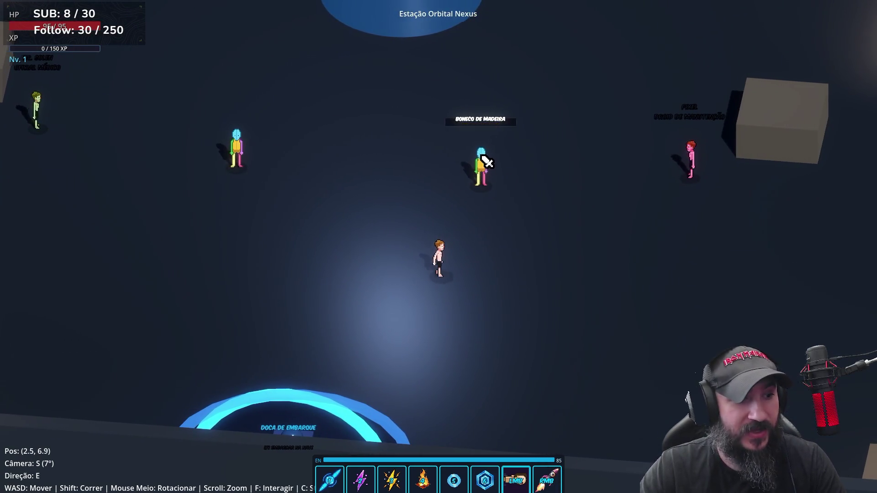
{"action": "key", "text": "d"}
{"action": "key", "text": "q"}
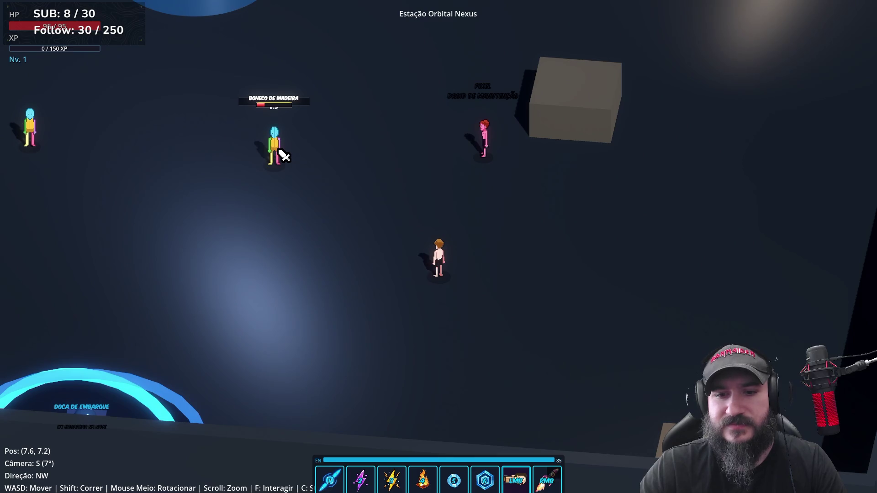
{"action": "left_click", "coordinate": [280, 152]}
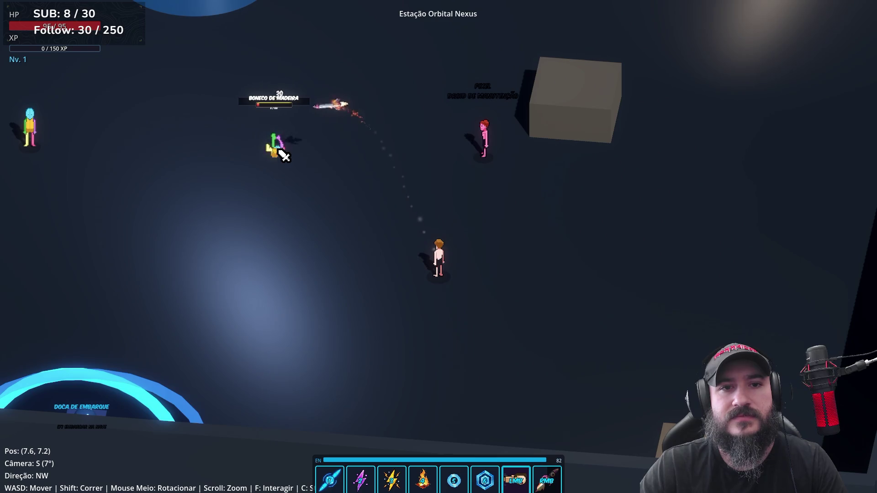
{"action": "key", "text": "a"}
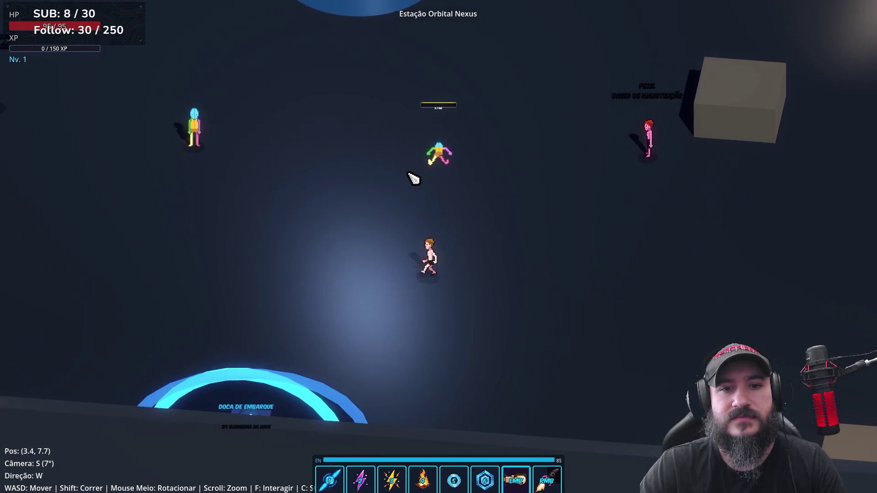
{"action": "key", "text": "s"}
{"action": "key", "text": "alt+Tab"}
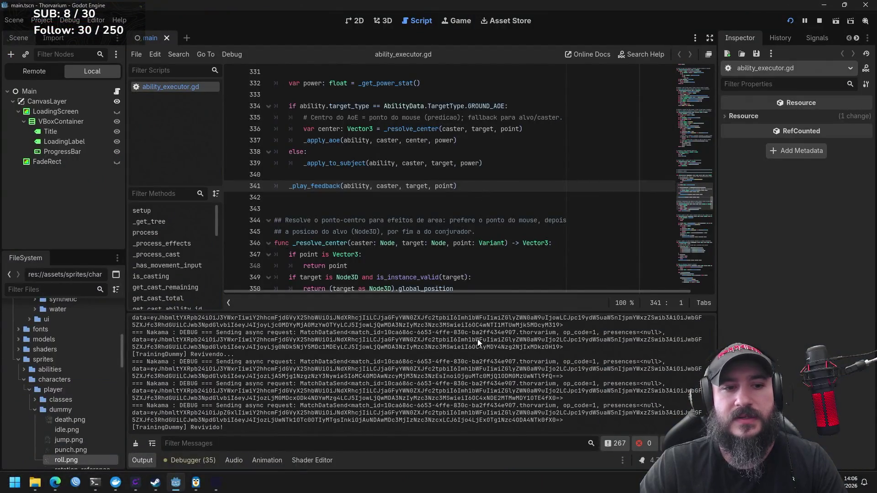
{"action": "key", "text": "alt+Tab"}
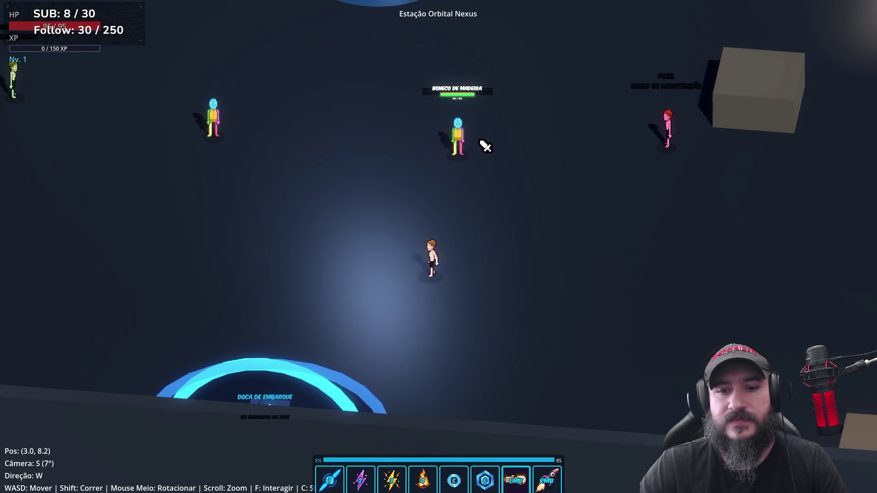
- Swing the camera and launch four more homing missiles at the distant dummy
{"action": "key", "text": "w"}
{"action": "mouse_move", "coordinate": [507, 241]}
{"action": "left_mouse_down"}
{"action": "mouse_move", "coordinate": [579, 250]}
{"action": "mouse_move", "coordinate": [402, 235]}
{"action": "mouse_move", "coordinate": [665, 237]}
{"action": "mouse_move", "coordinate": [774, 260]}
{"action": "mouse_move", "coordinate": [724, 233]}
{"action": "mouse_move", "coordinate": [739, 94]}
{"action": "left_mouse_up"}
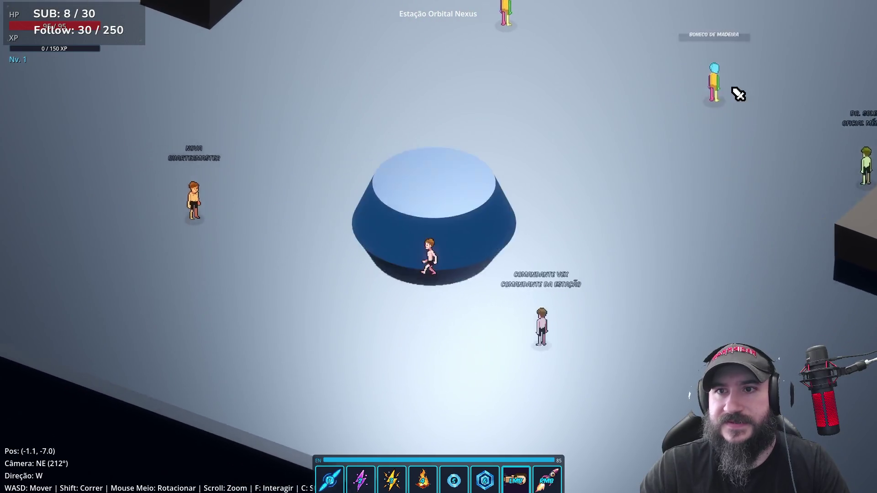
{"action": "left_click", "coordinate": [776, 94]}
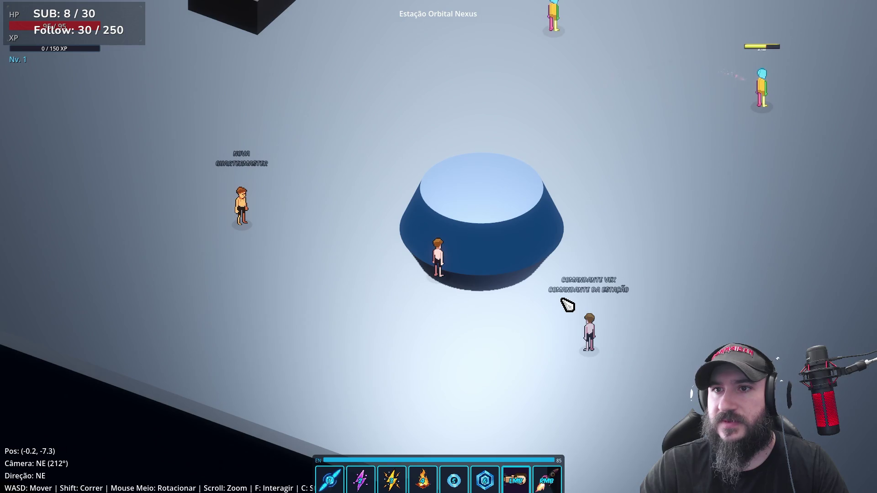
{"action": "right_click", "coordinate": [767, 92]}
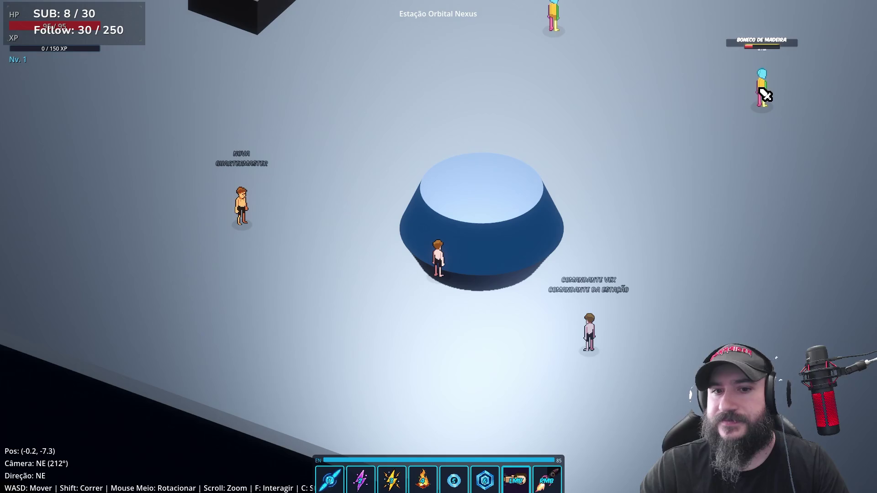
{"action": "key", "text": "s"}
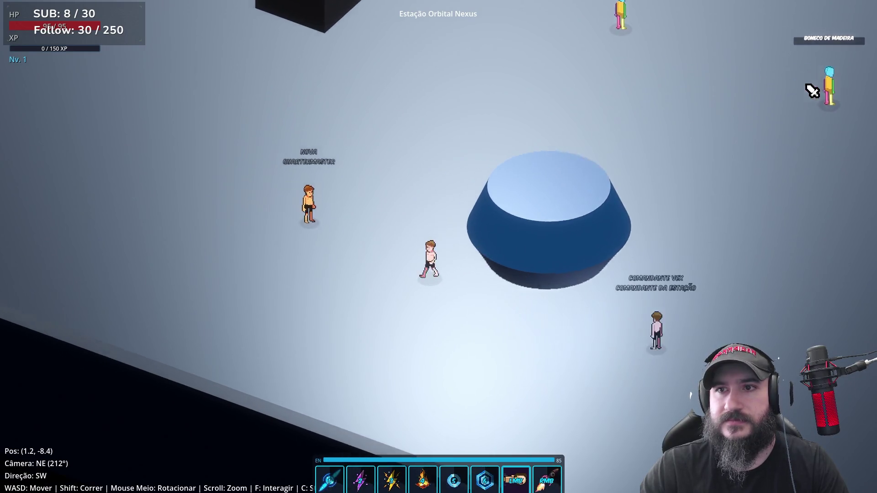
{"action": "scroll", "coordinate": [586, 146], "scroll_direction": "down", "scroll_amount": 5}
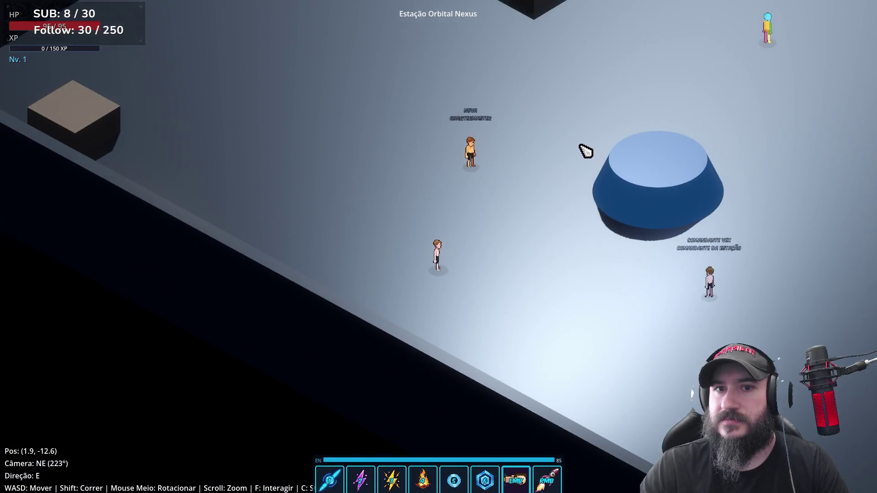
{"action": "key", "text": "w"}
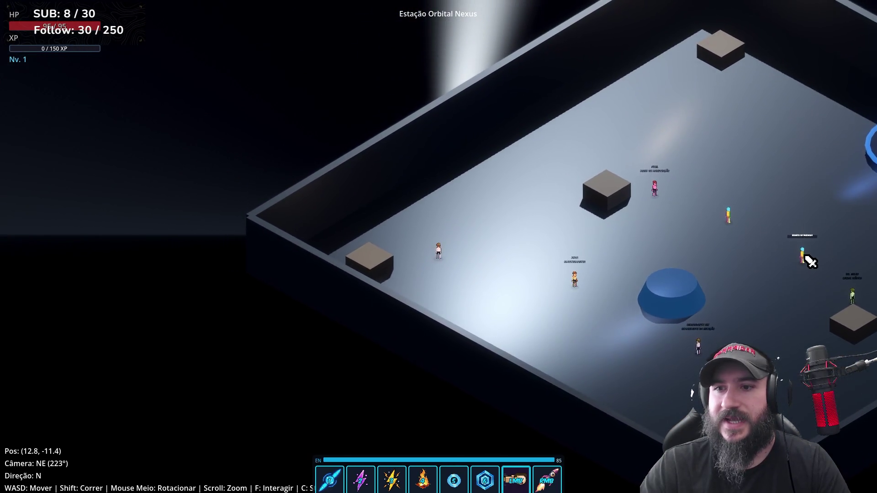
{"action": "right_click", "coordinate": [803, 253]}
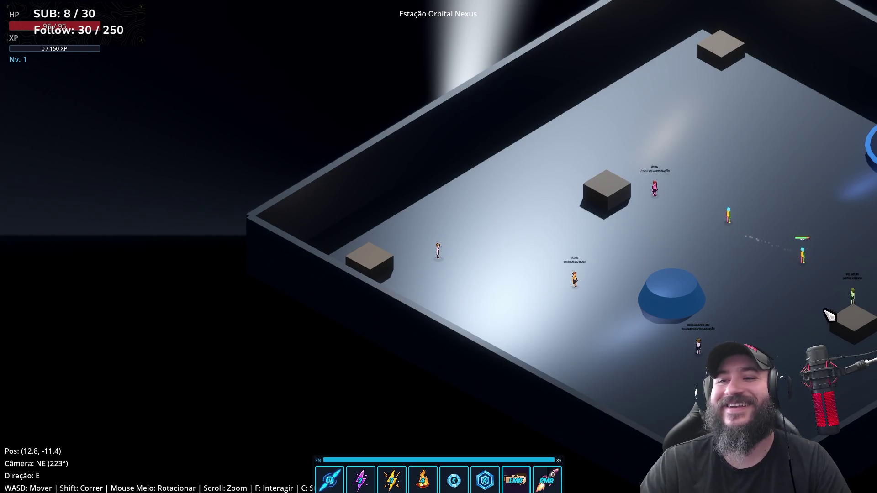
{"action": "right_click", "coordinate": [802, 255]}
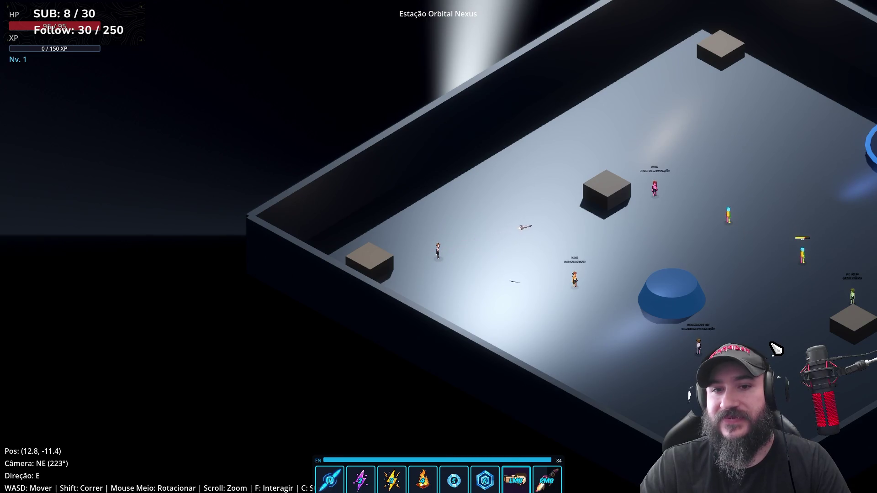
- Fire homing missiles from new spots around the room, then switch back to the Godot editor
{"action": "mouse_move", "coordinate": [776, 350]}
{"action": "left_mouse_down"}
{"action": "mouse_move", "coordinate": [629, 323]}
{"action": "mouse_move", "coordinate": [808, 335]}
{"action": "mouse_move", "coordinate": [534, 339]}
{"action": "mouse_move", "coordinate": [179, 293]}
{"action": "left_mouse_up"}
{"action": "key", "text": "d"}
{"action": "left_click", "coordinate": [172, 293]}
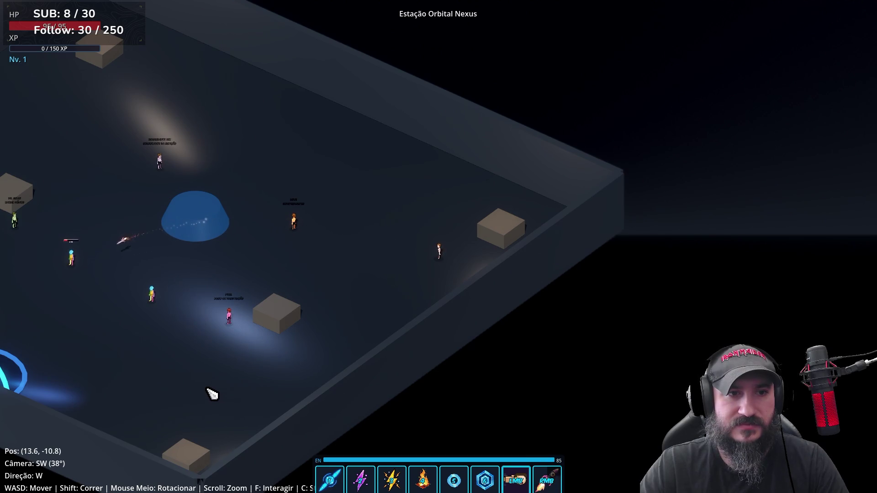
{"action": "mouse_move", "coordinate": [187, 301]}
{"action": "left_mouse_down"}
{"action": "mouse_move", "coordinate": [337, 294]}
{"action": "mouse_move", "coordinate": [251, 294]}
{"action": "left_mouse_up"}
{"action": "key", "text": "s"}
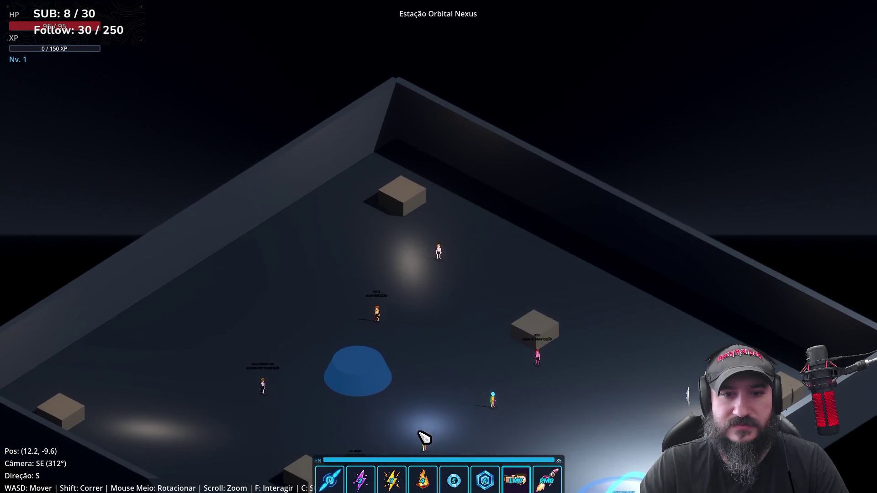
{"action": "right_click", "coordinate": [424, 443]}
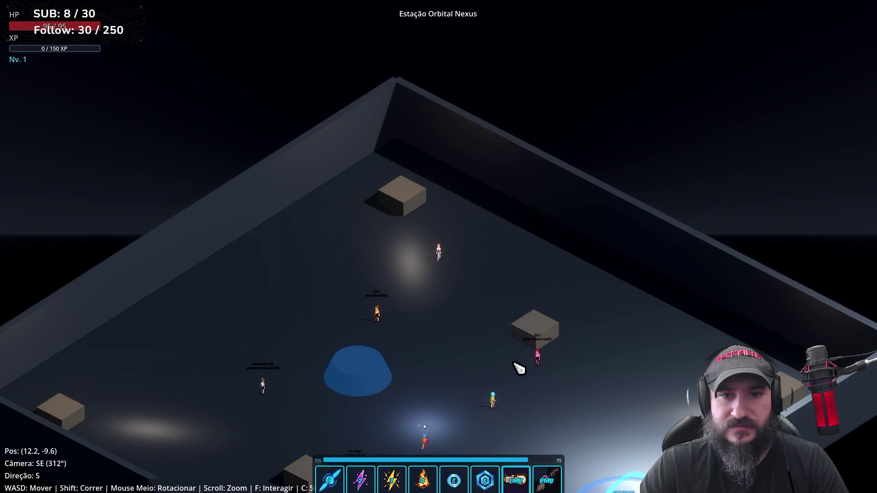
{"action": "mouse_move", "coordinate": [599, 373]}
{"action": "left_mouse_down"}
{"action": "mouse_move", "coordinate": [450, 358]}
{"action": "mouse_move", "coordinate": [731, 352]}
{"action": "left_mouse_up"}
{"action": "key", "text": "alt+Tab"}
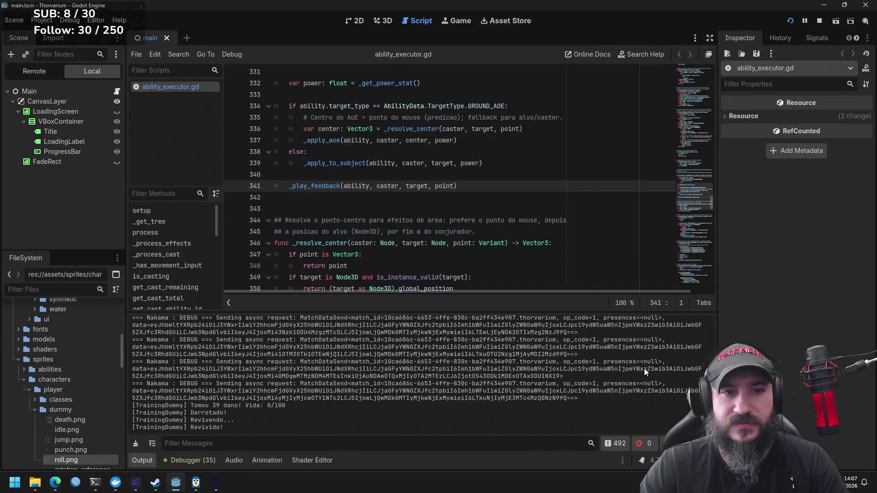
- Send Claude Code the request that missiles deal damage only on impact, then return to the game
{"action": "mouse_move", "coordinate": [99, 487]}
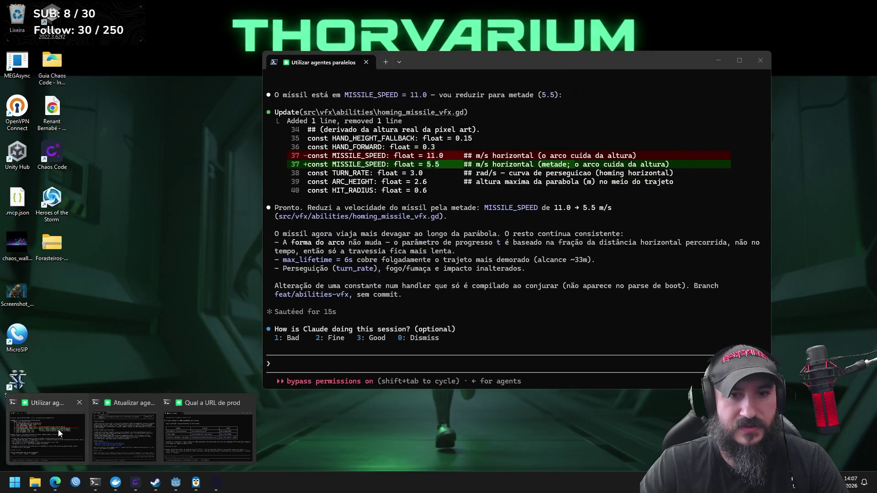
{"action": "left_click", "coordinate": [59, 429]}
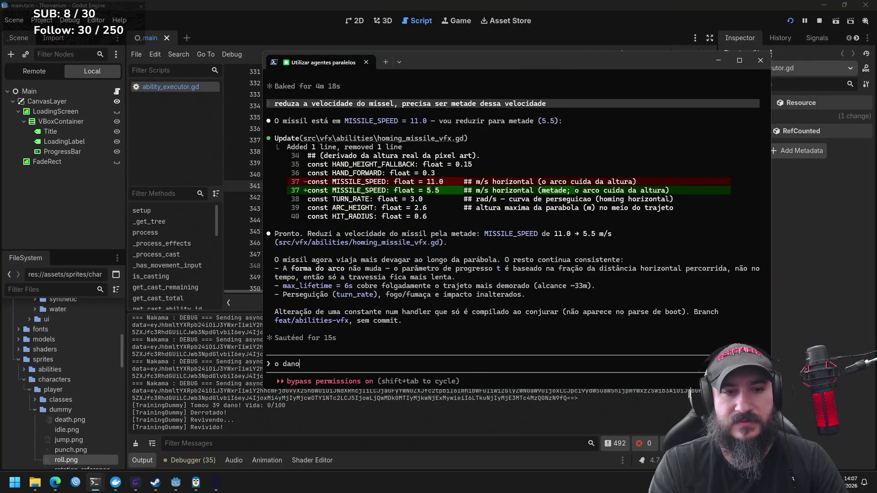
{"action": "type", "text": "só"}
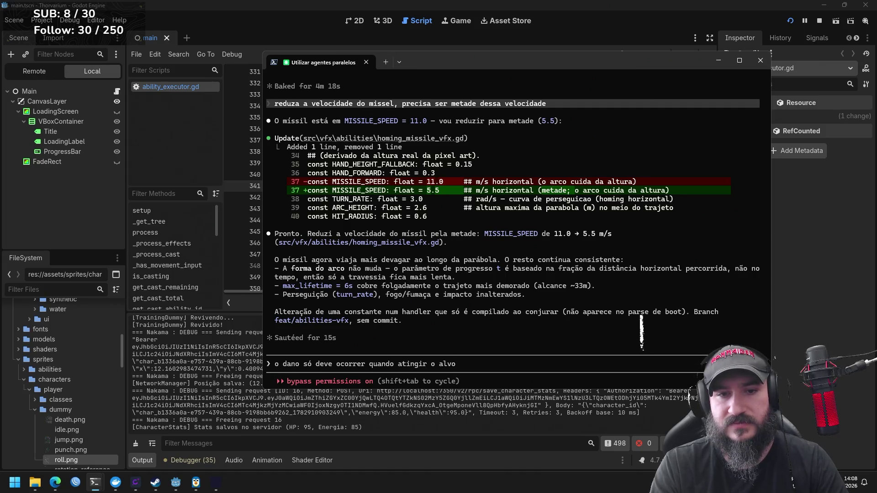
{"action": "key", "text": "Return"}
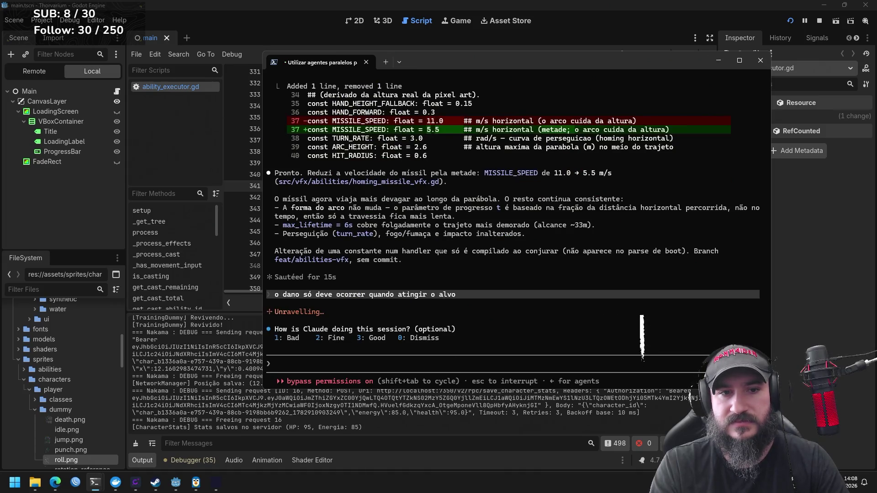
{"action": "left_click", "coordinate": [216, 483]}
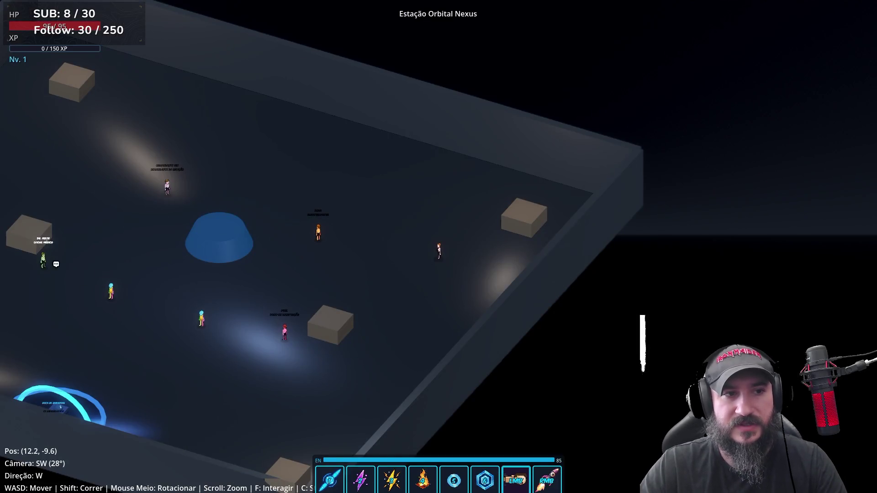
- Attack the target dummy and cast two homing missiles at it, then walk left and right
{"action": "left_click", "coordinate": [117, 302]}
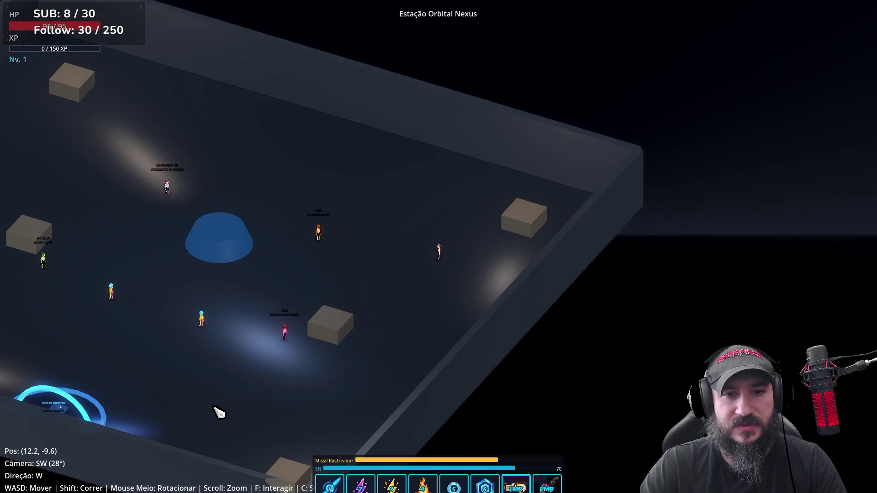
{"action": "left_click", "coordinate": [114, 311]}
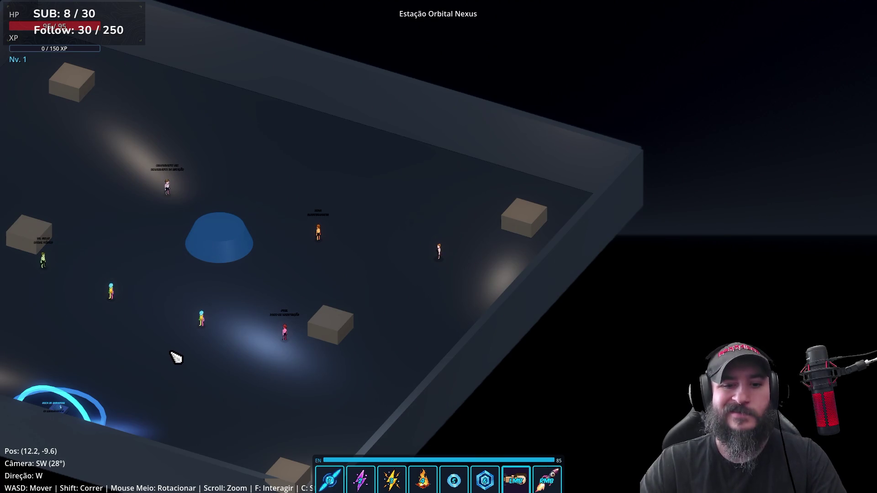
{"action": "left_click", "coordinate": [114, 296]}
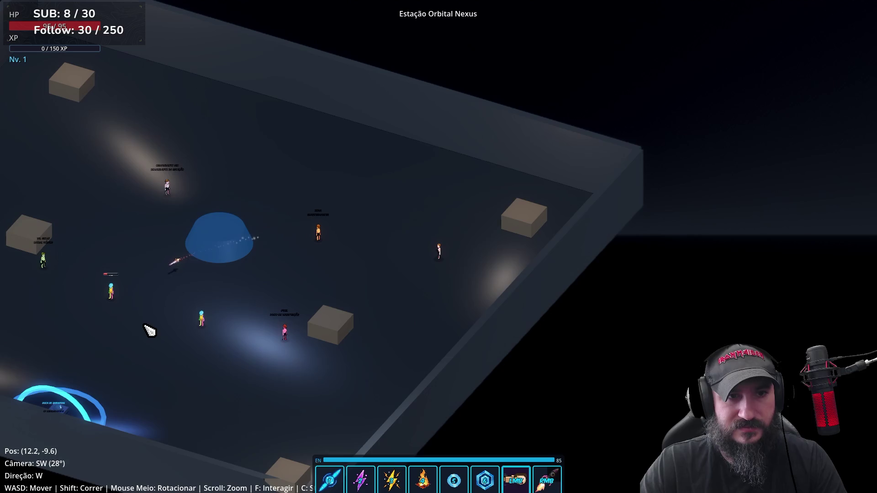
{"action": "left_click", "coordinate": [206, 325]}
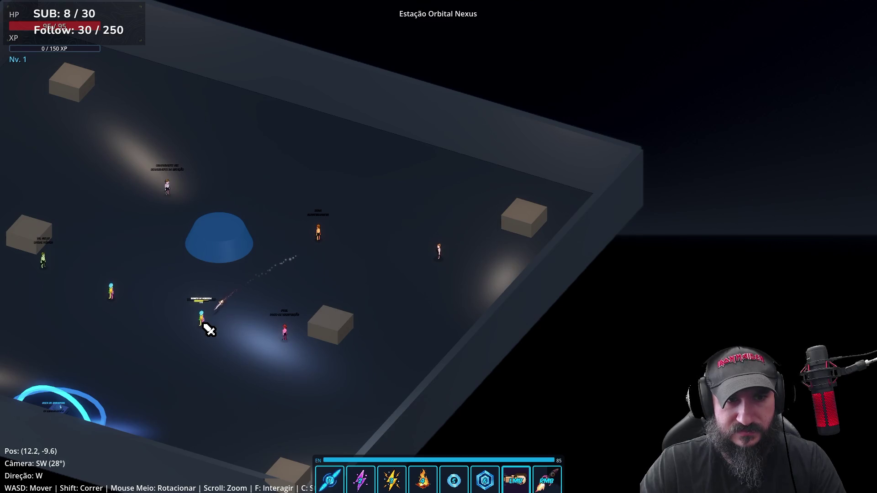
{"action": "key", "text": "a"}
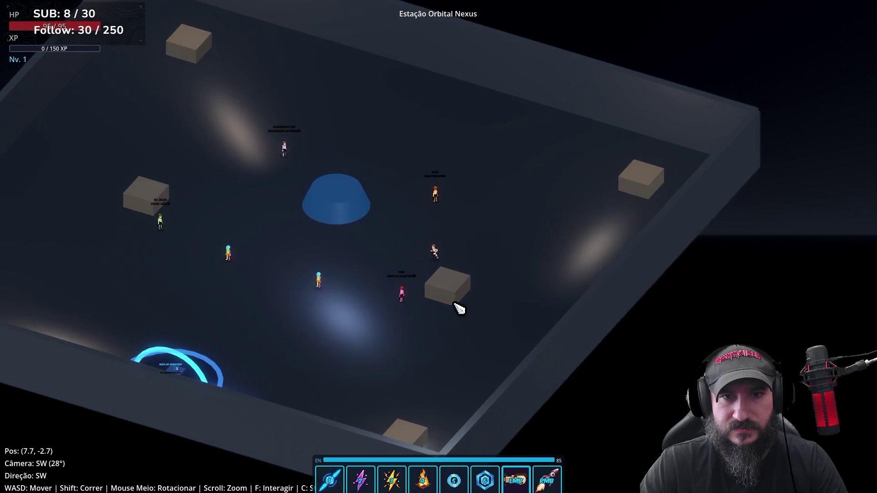
{"action": "key", "text": "a"}
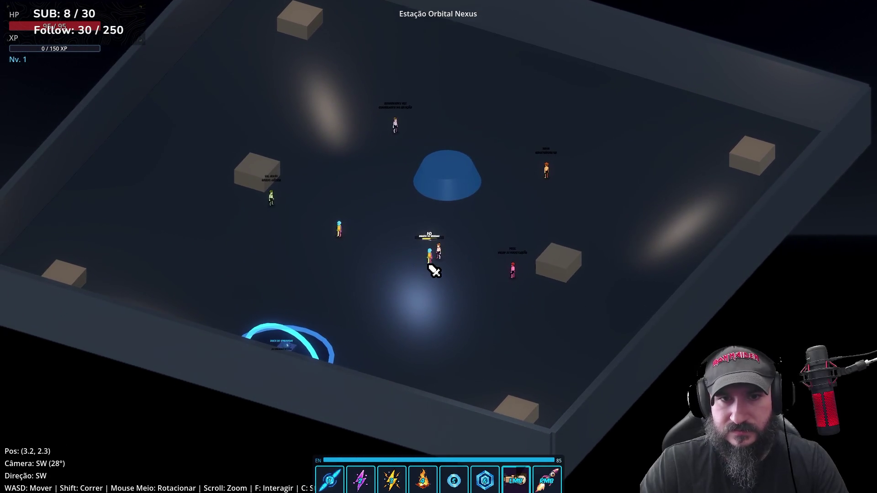
{"action": "key", "text": "d"}
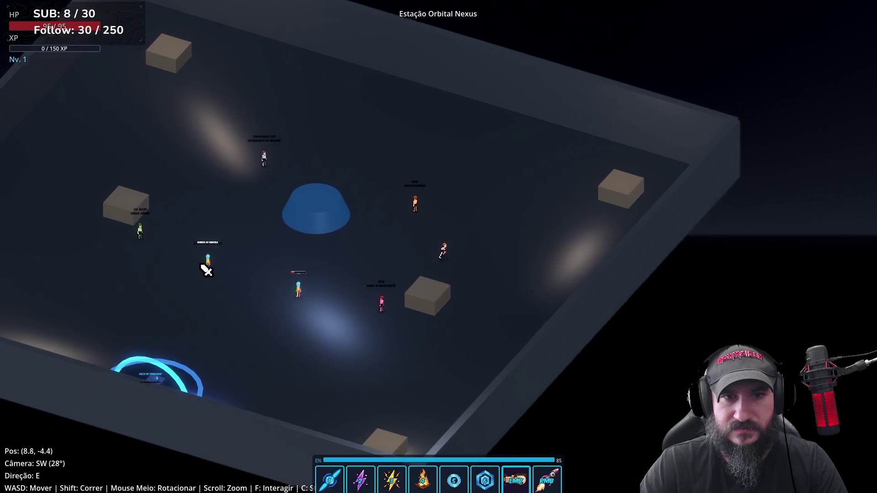
{"action": "key", "text": "d"}
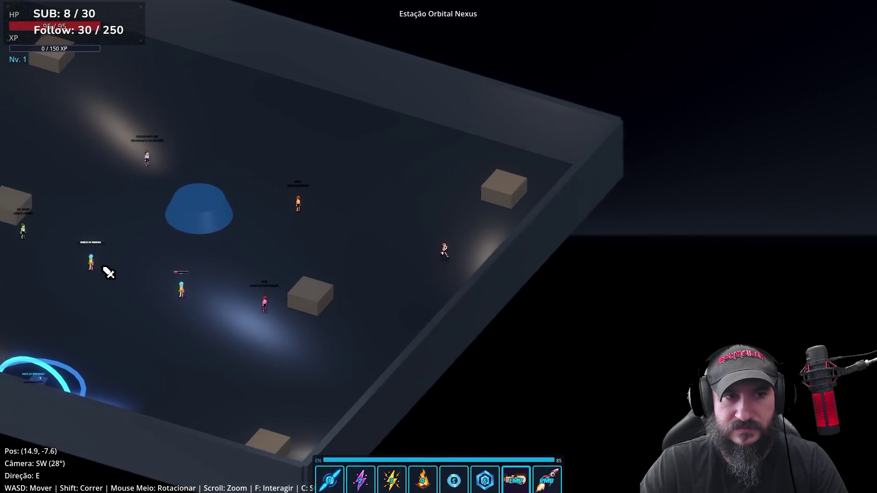
- Fire four homing missiles at the dummy to check their damage
{"action": "right_click", "coordinate": [68, 280]}
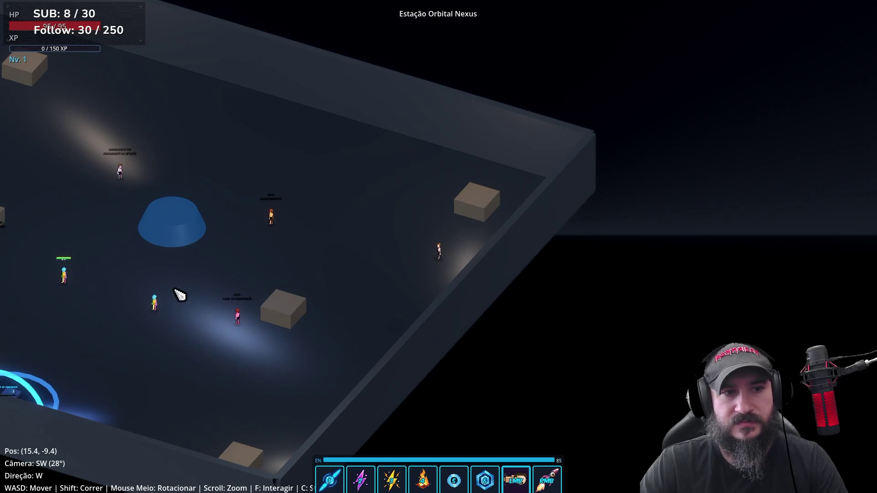
{"action": "right_click", "coordinate": [164, 310]}
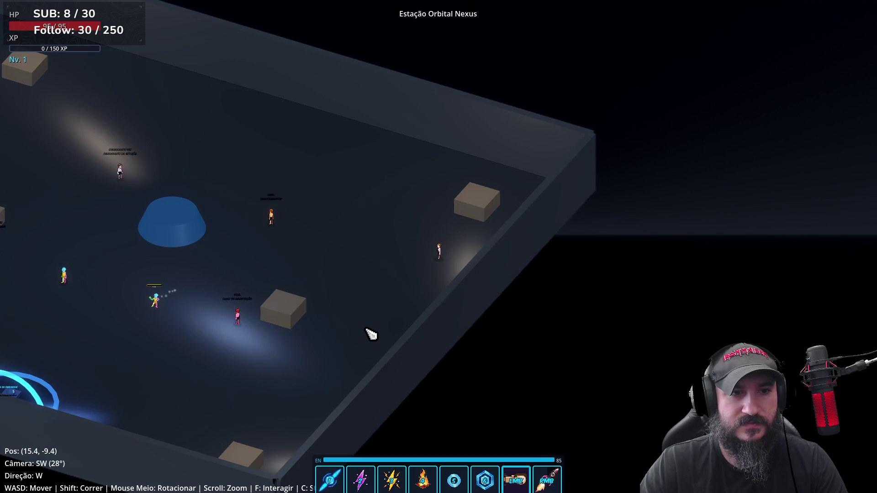
{"action": "right_click", "coordinate": [74, 283]}
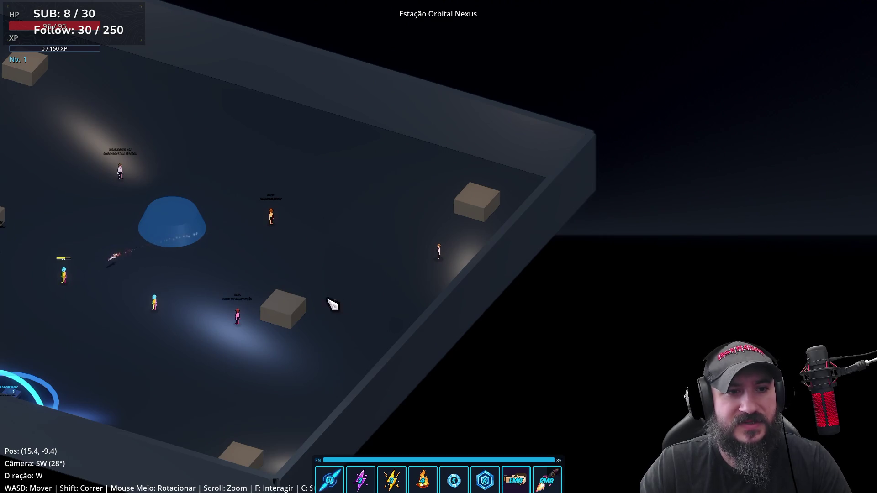
{"action": "right_click", "coordinate": [74, 283]}
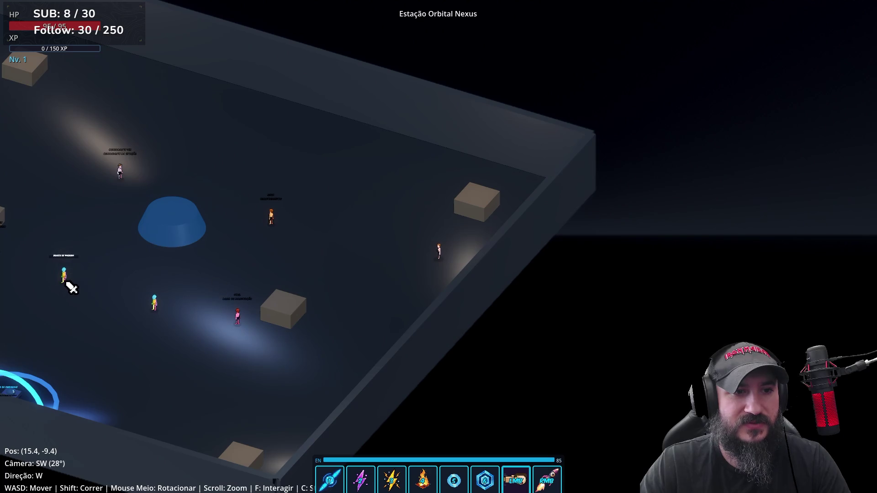
- Move closer and cast more missiles until the dummy falls, then glance at the agent terminal
{"action": "scroll", "coordinate": [376, 274], "scroll_direction": "up", "scroll_amount": 5}
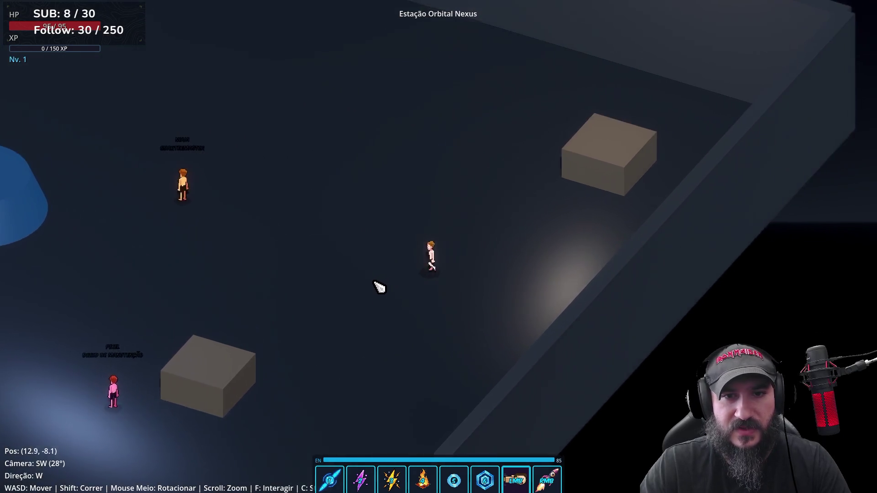
{"action": "key", "text": "a"}
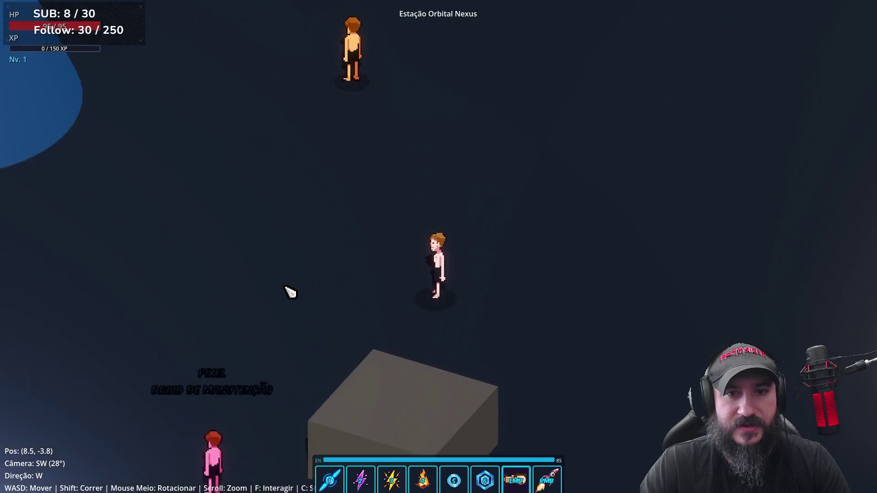
{"action": "left_click", "coordinate": [151, 325]}
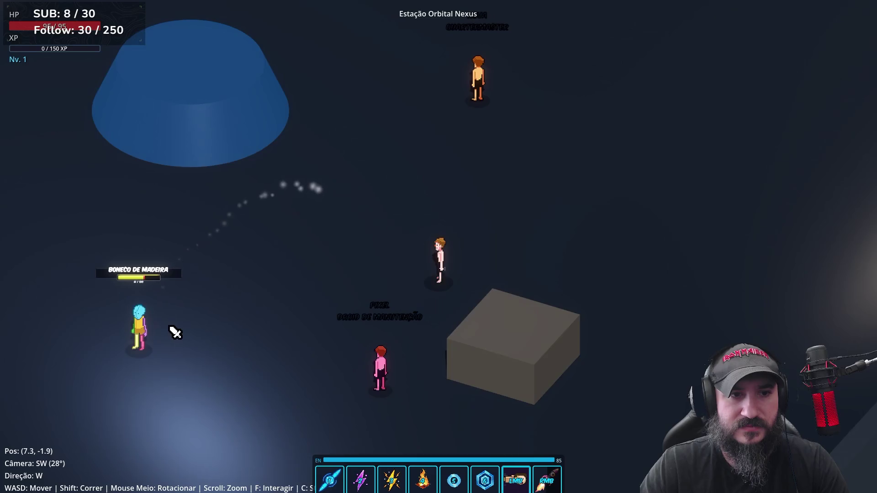
{"action": "key", "text": "a"}
{"action": "key", "text": "s"}
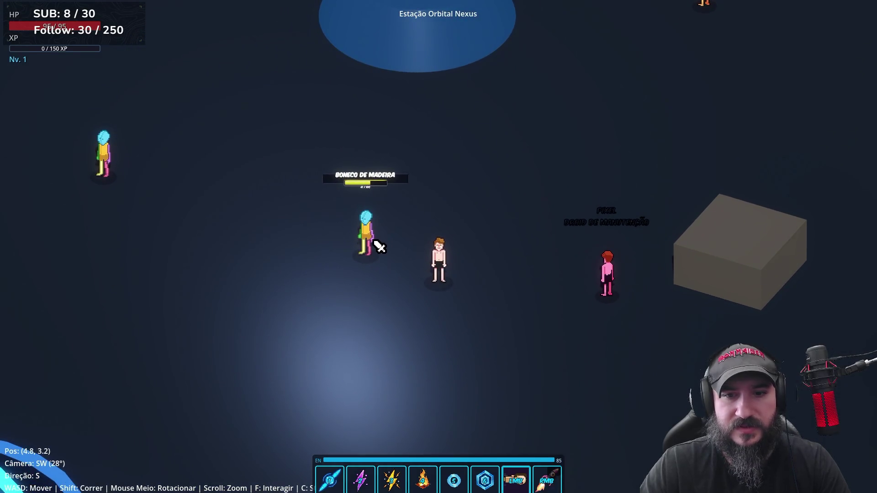
{"action": "left_click", "coordinate": [378, 246]}
{"action": "key", "text": "a"}
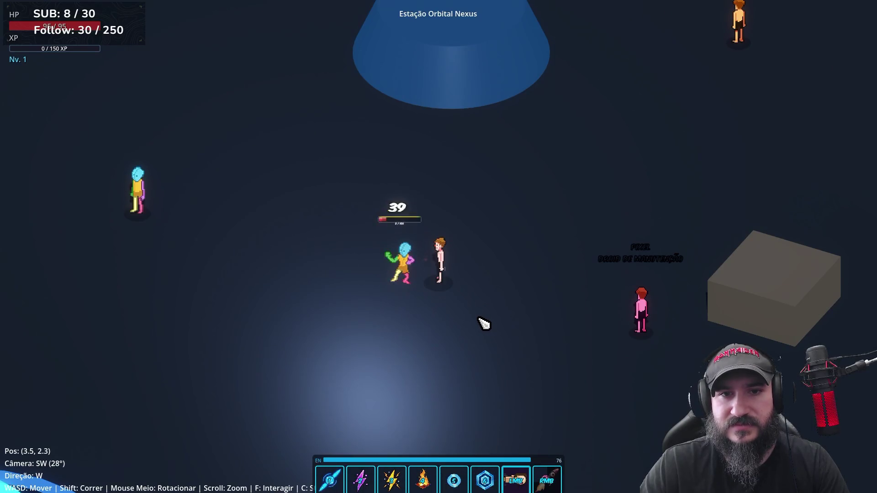
{"action": "key", "text": "d"}
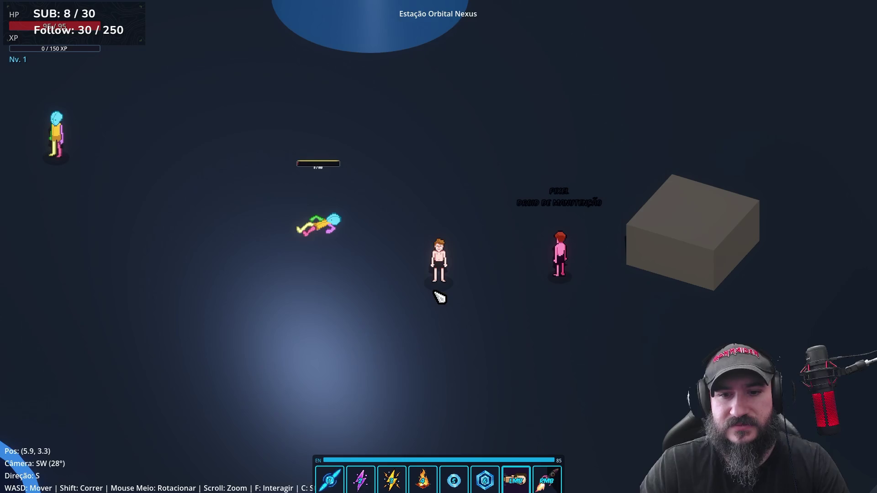
{"action": "key", "text": "alt+Tab"}
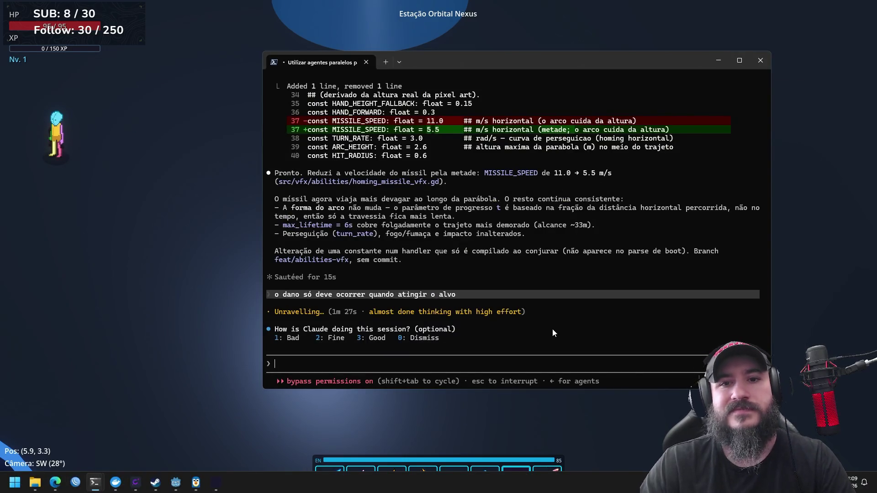
{"action": "key", "text": "alt+Tab"}
- Cast Míssil Rastreador at the wooden dummy several times while walking around the station
{"action": "key", "text": "d"}
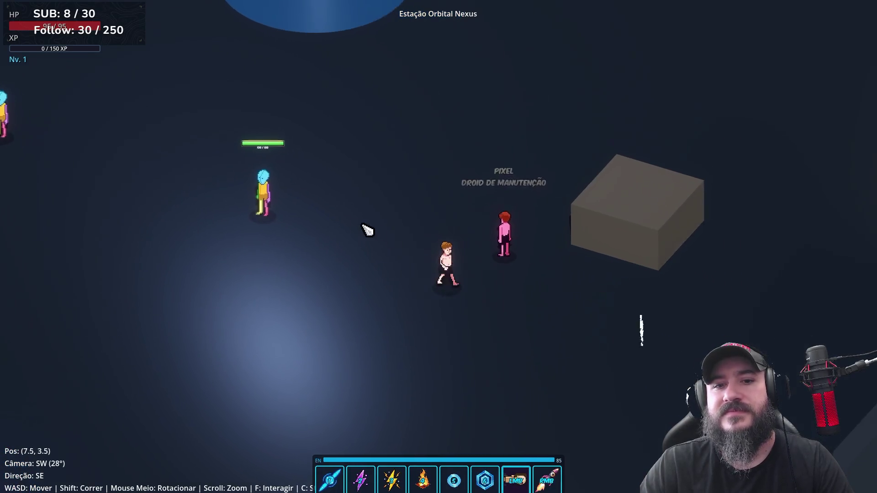
{"action": "key", "text": "s"}
{"action": "key", "text": "1"}
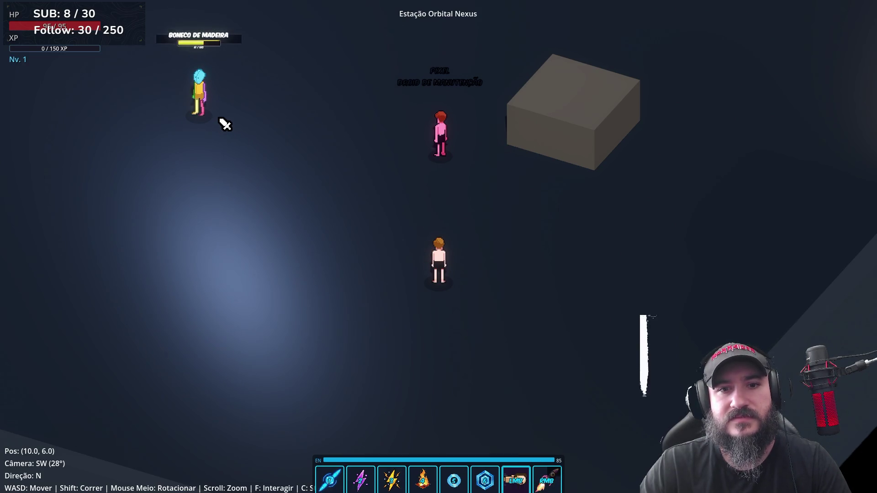
{"action": "key", "text": "a"}
{"action": "key", "text": "d"}
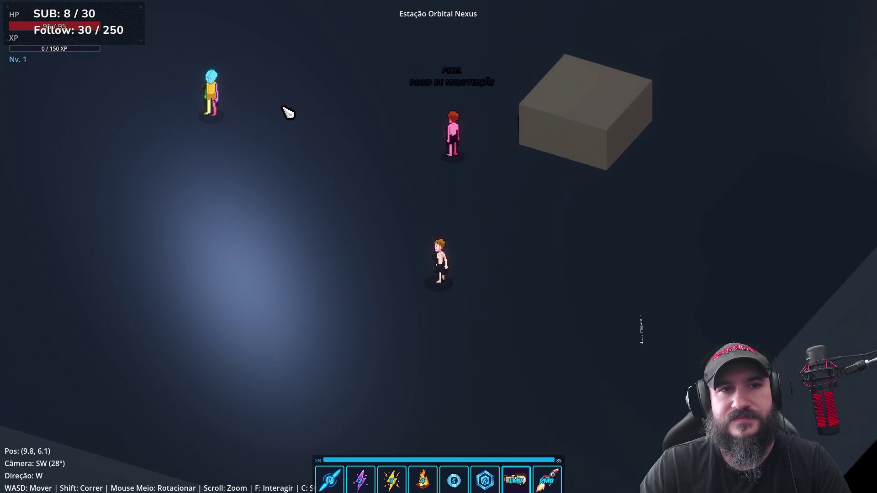
{"action": "key", "text": "1"}
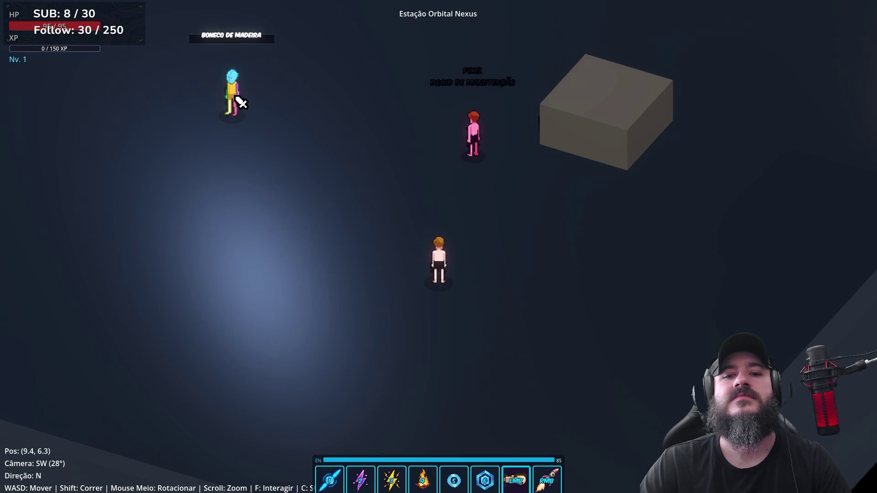
{"action": "key", "text": "1"}
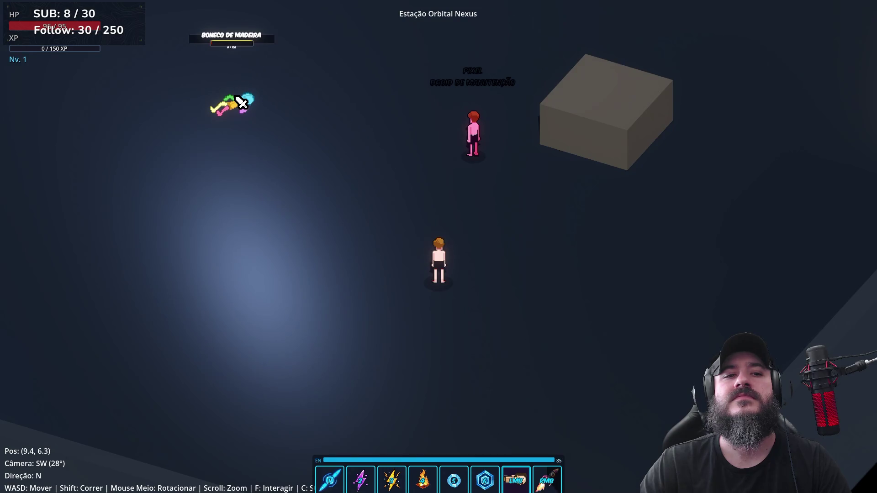
- Glance at the agent terminal, then return and hit the wooden dummy with repeated click attacks
{"action": "key", "text": "alt+Tab"}
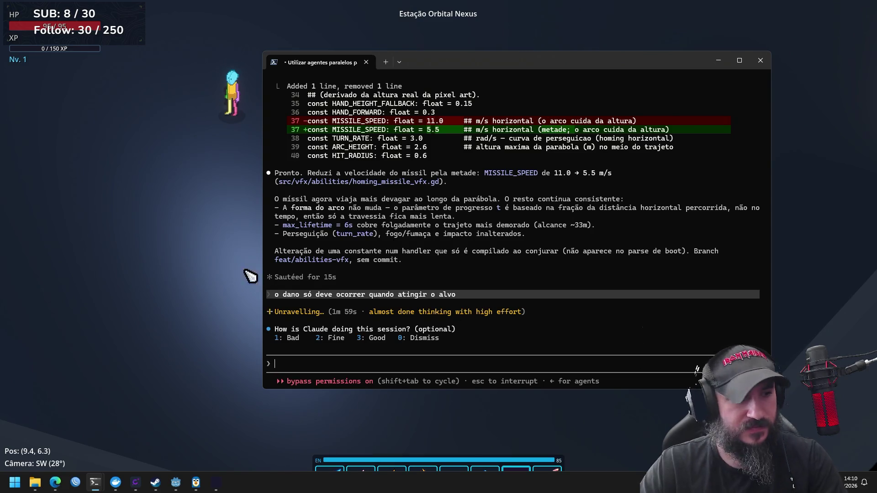
{"action": "left_click", "coordinate": [206, 258]}
{"action": "left_click", "coordinate": [235, 89]}
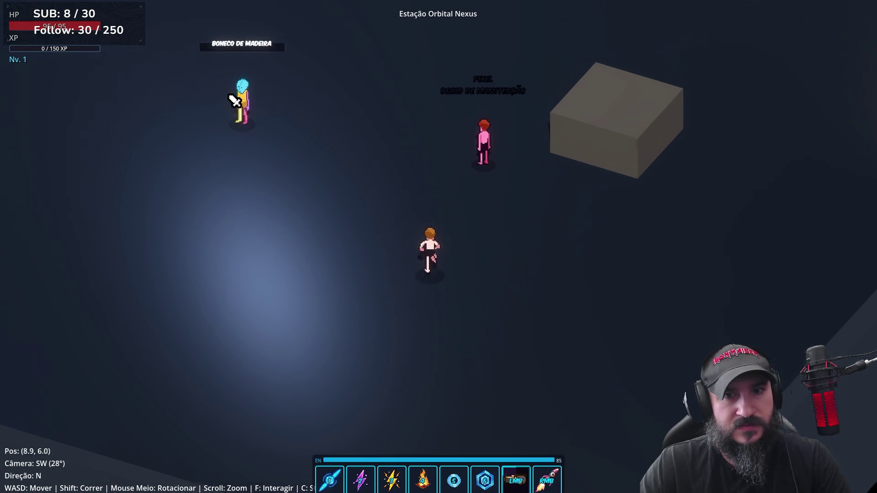
{"action": "left_click", "coordinate": [419, 249]}
{"action": "left_click", "coordinate": [420, 248]}
{"action": "left_click", "coordinate": [419, 249]}
{"action": "left_click", "coordinate": [420, 249]}
- Fire two more homing missiles at the dummies, then bring the Claude Code terminal forward
{"action": "key", "text": "s+d"}
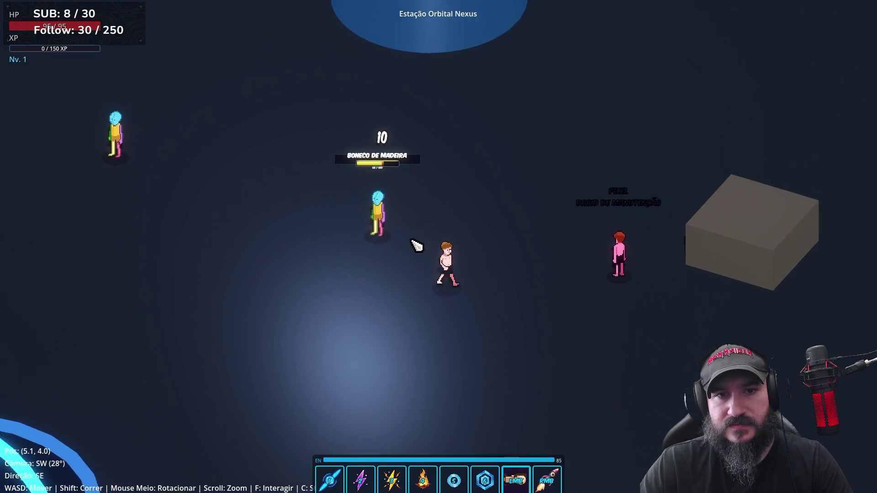
{"action": "right_click", "coordinate": [273, 169]}
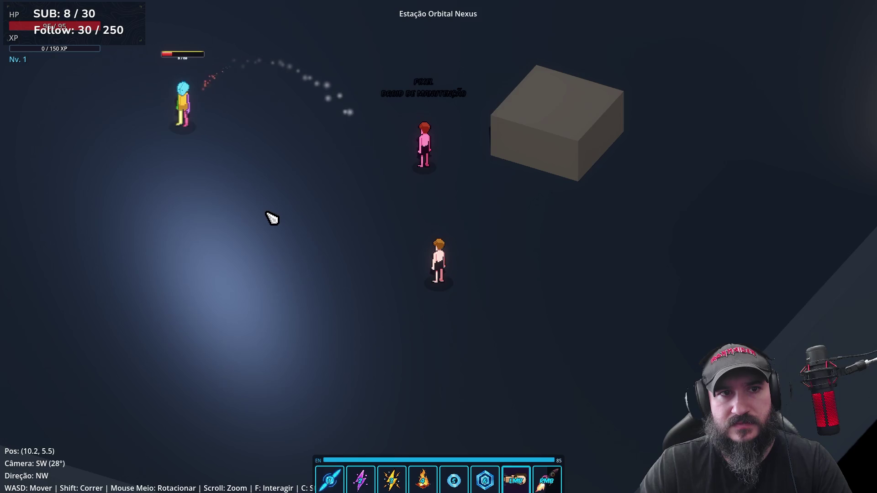
{"action": "key", "text": "a"}
{"action": "key", "text": "a"}
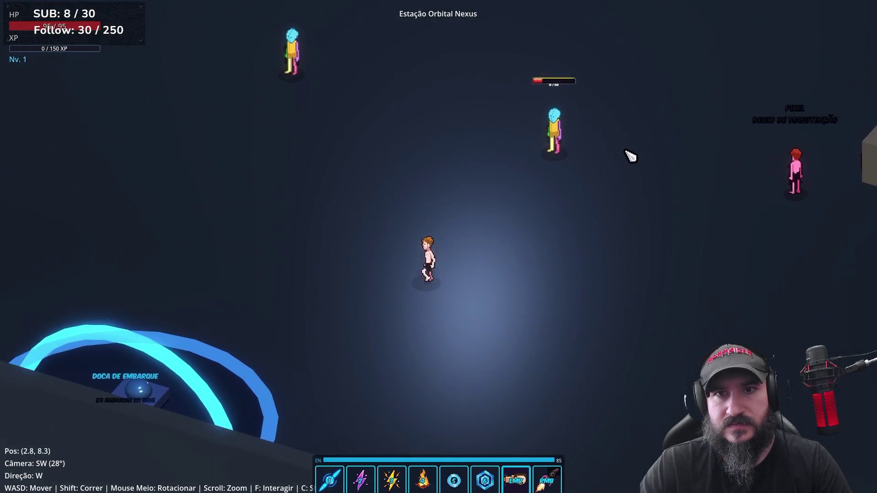
{"action": "right_click", "coordinate": [789, 258]}
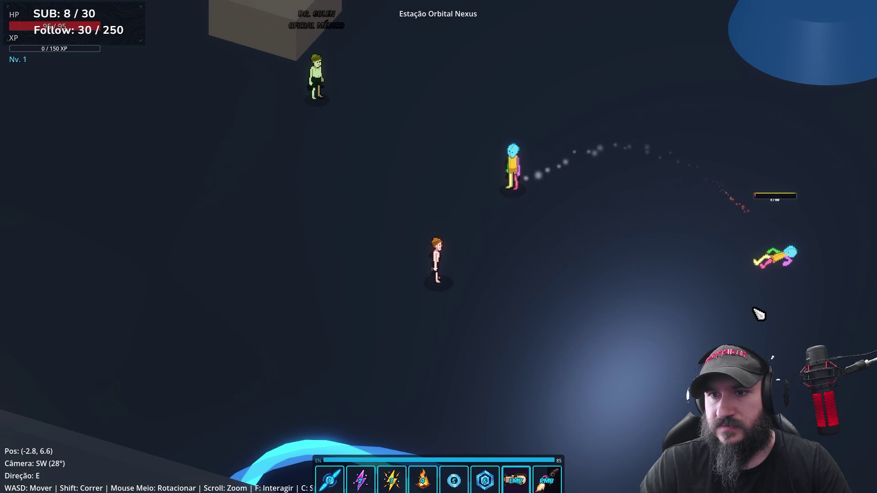
{"action": "key", "text": "s+d"}
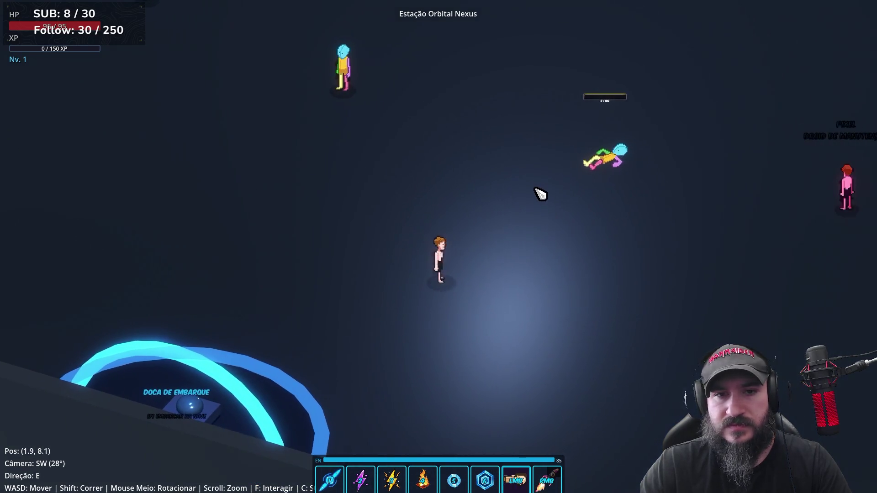
{"action": "key", "text": "alt+Tab"}
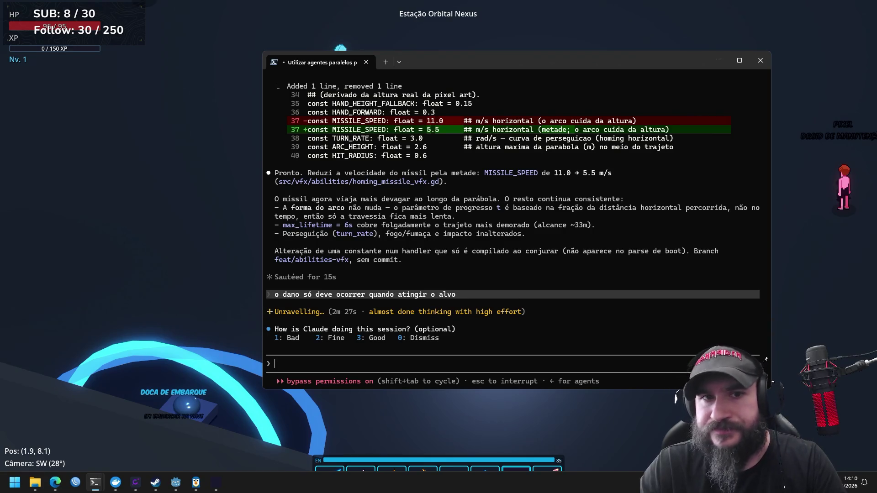
- Read the exhaust refinement and the MISSILE_SPEED change from 11.0 to 5.5, then return to the game
{"action": "scroll", "coordinate": [550, 190], "scroll_direction": "up", "scroll_amount": 10}
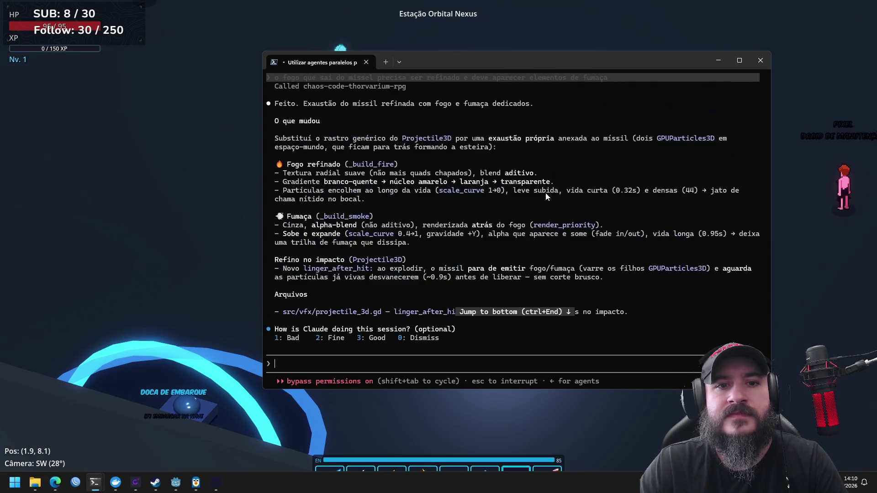
{"action": "scroll", "coordinate": [544, 195], "scroll_direction": "up", "scroll_amount": 1}
{"action": "scroll", "coordinate": [544, 193], "scroll_direction": "down", "scroll_amount": 10}
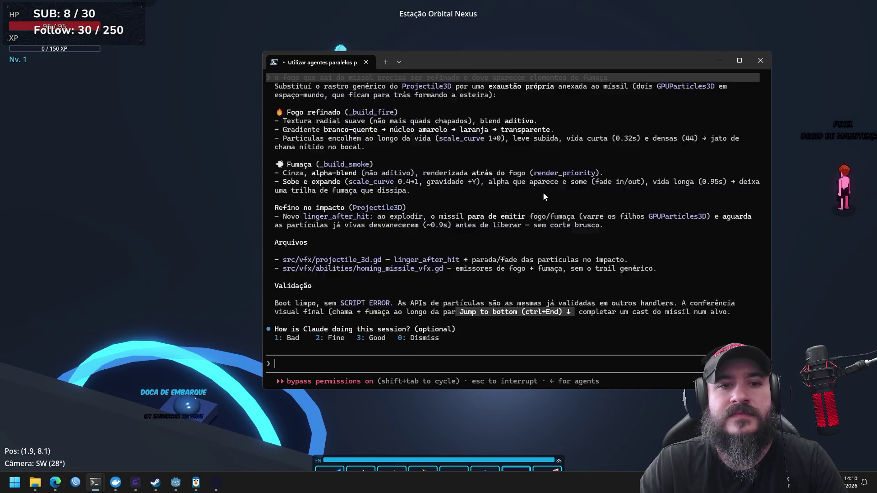
{"action": "scroll", "coordinate": [544, 195], "scroll_direction": "down", "scroll_amount": 1}
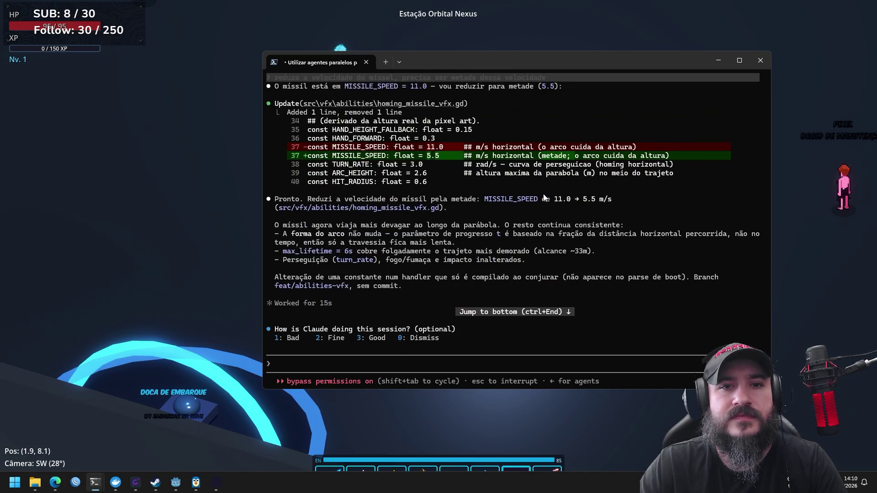
{"action": "scroll", "coordinate": [544, 196], "scroll_direction": "down", "scroll_amount": 1}
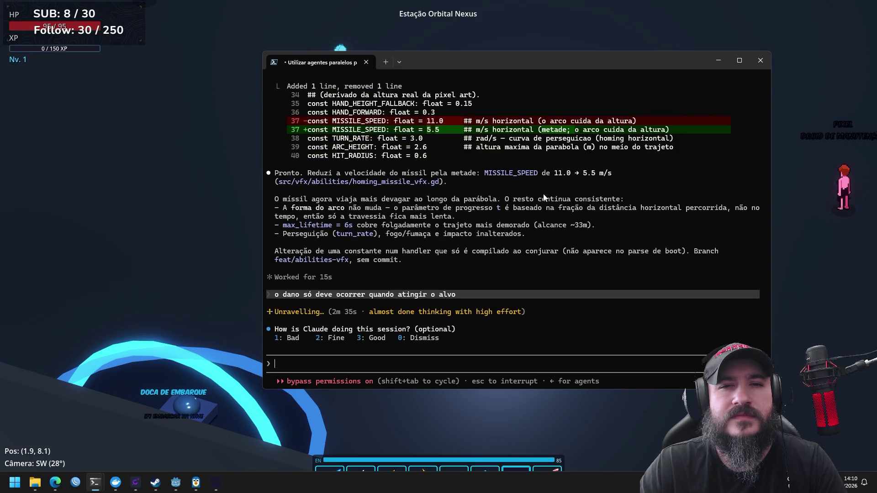
{"action": "key", "text": "alt+Tab"}
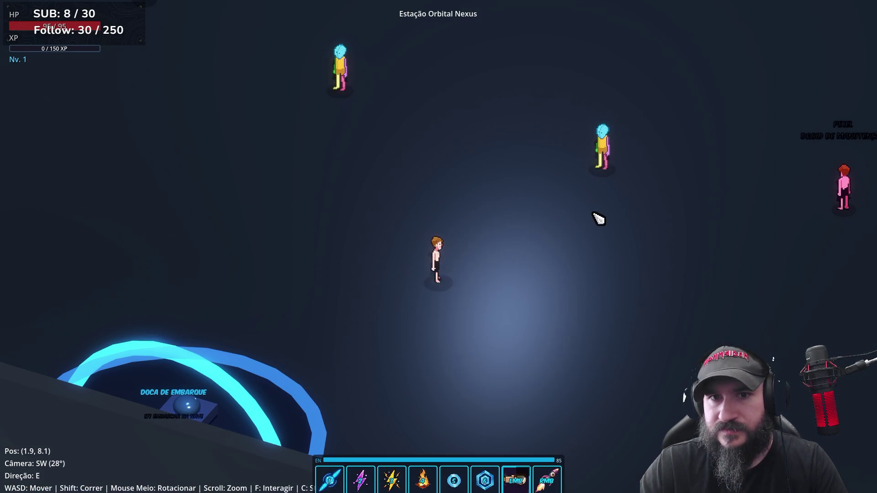
- Cast a homing missile and fire repeated beam attacks at the wooden dummy
{"action": "key", "text": "w"}
{"action": "left_click", "coordinate": [535, 111]}
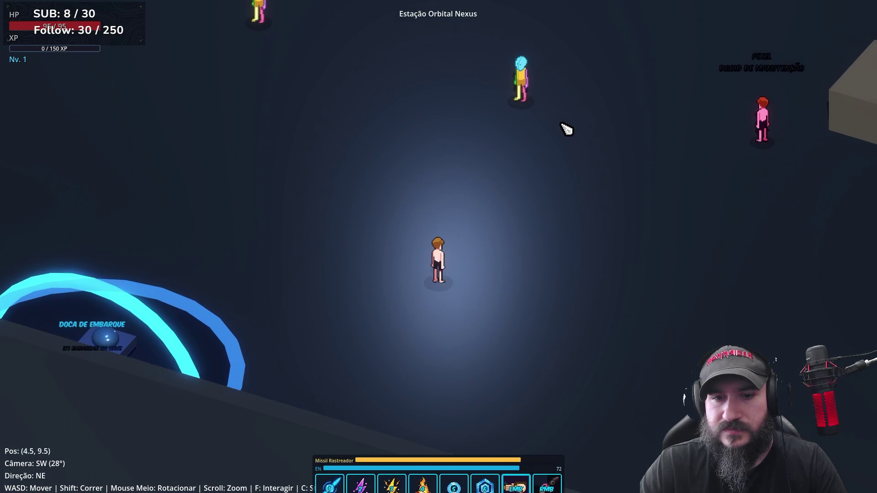
{"action": "key", "text": "d"}
{"action": "left_click", "coordinate": [364, 114]}
{"action": "left_click", "coordinate": [364, 114]}
{"action": "left_click", "coordinate": [361, 113]}
- Cast purple energy orbs and fire projectiles and beams at the centre and top-left dummies
{"action": "key", "text": "4"}
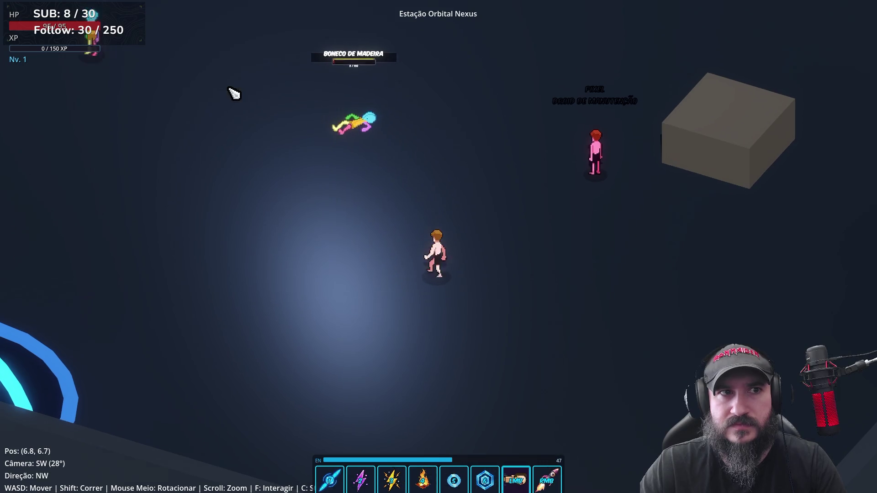
{"action": "key", "text": "a"}
{"action": "key", "text": "4"}
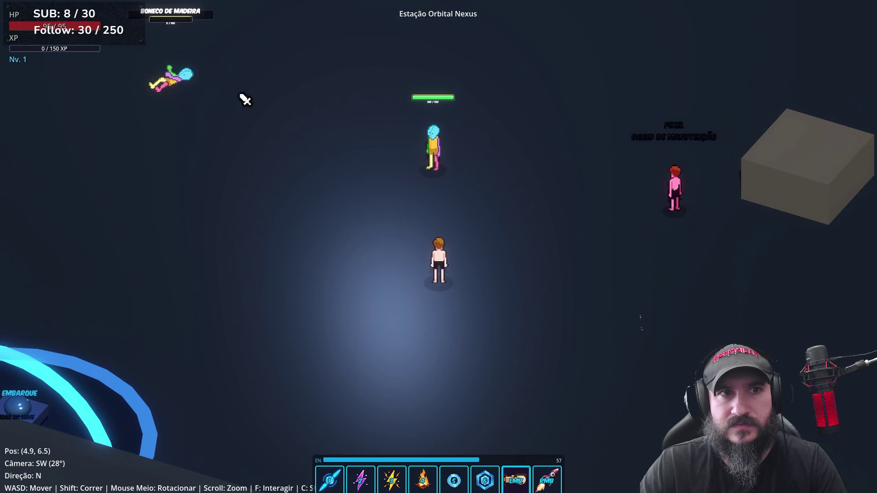
{"action": "left_click", "coordinate": [438, 146]}
{"action": "left_click", "coordinate": [441, 150]}
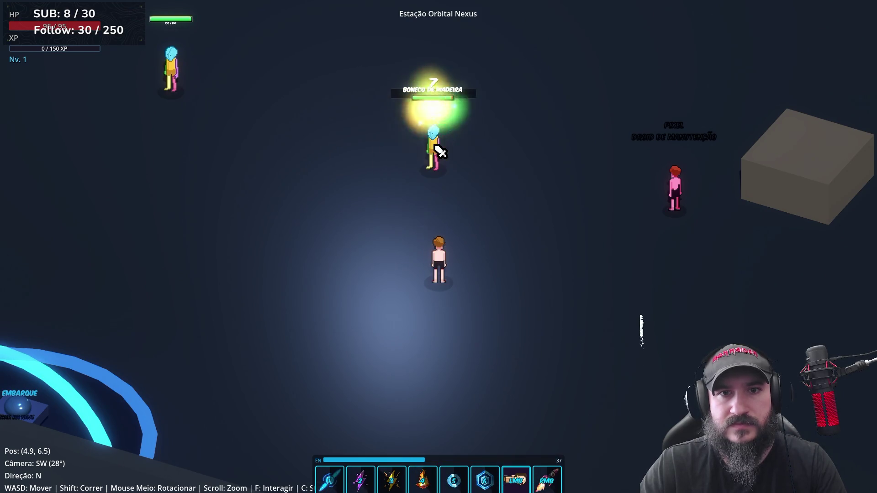
{"action": "left_click", "coordinate": [172, 77]}
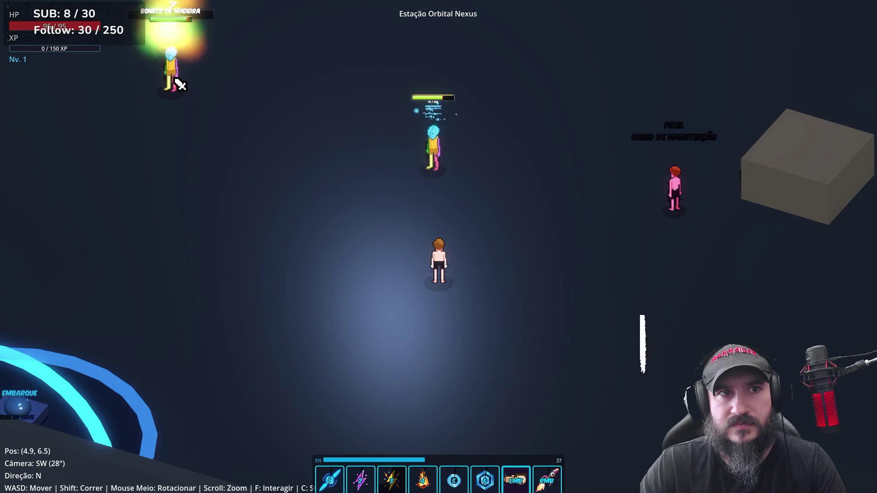
{"action": "left_click", "coordinate": [442, 144]}
{"action": "left_click", "coordinate": [442, 147]}
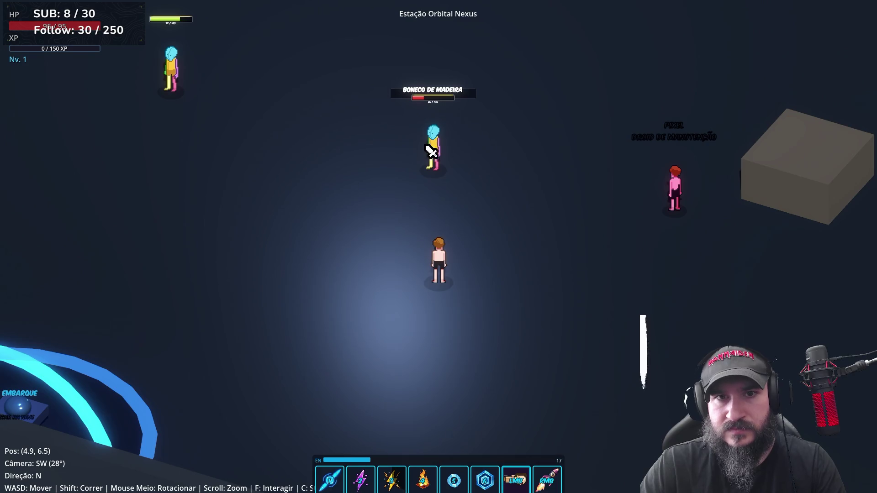
- Use the shield bubble, energy ring burst and shockwave, then a homing missile on the top-left dummy
{"action": "key", "text": "6"}
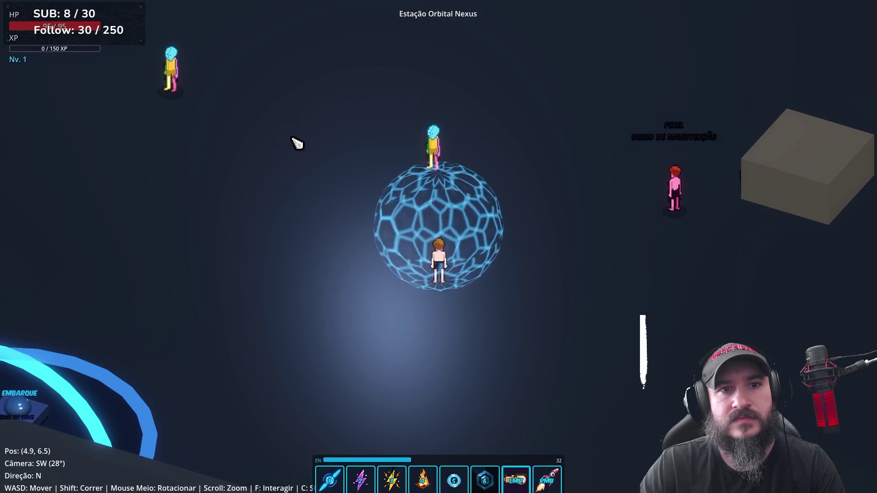
{"action": "key", "text": "5"}
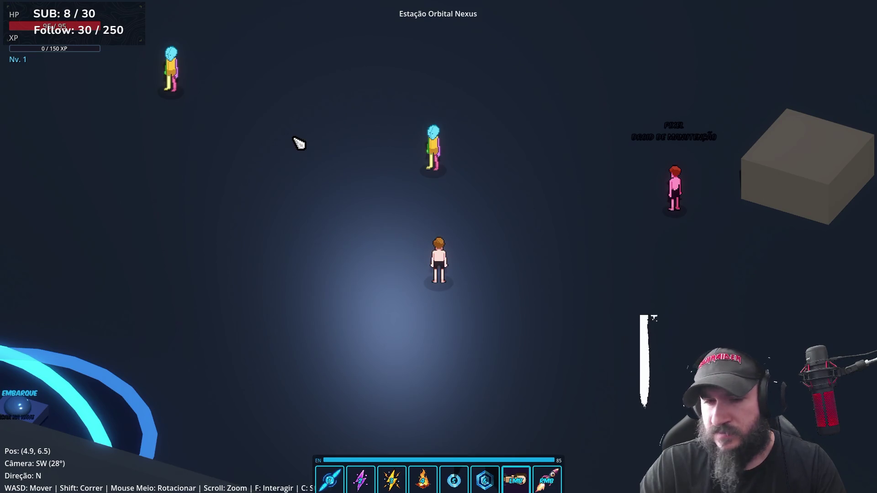
{"action": "key", "text": "5"}
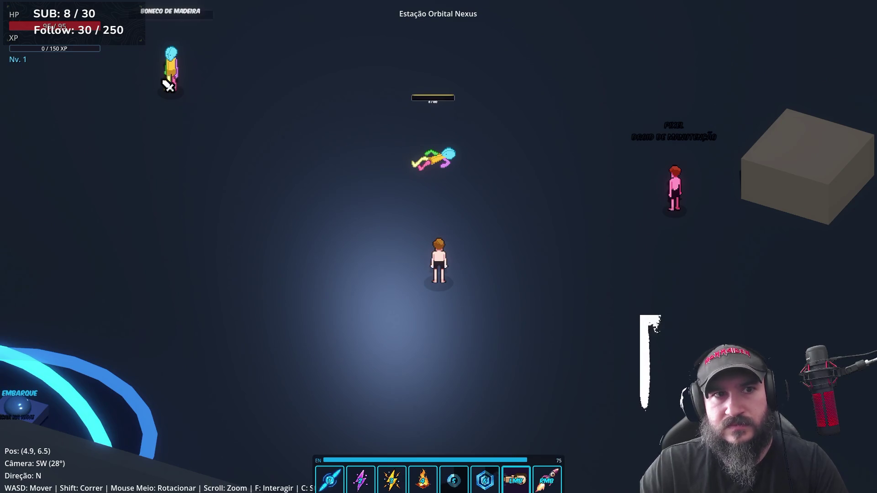
{"action": "key", "text": "1"}
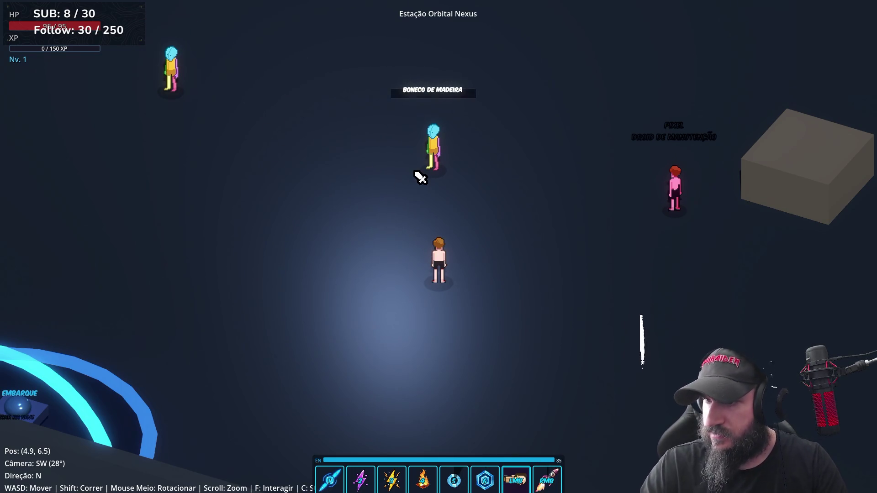
- Quit the game with SAIR DO JOGO from the PAUSA menu
{"action": "key", "text": "alt+Tab"}
{"action": "key", "text": "alt+Tab"}
{"action": "key", "text": "Escape"}
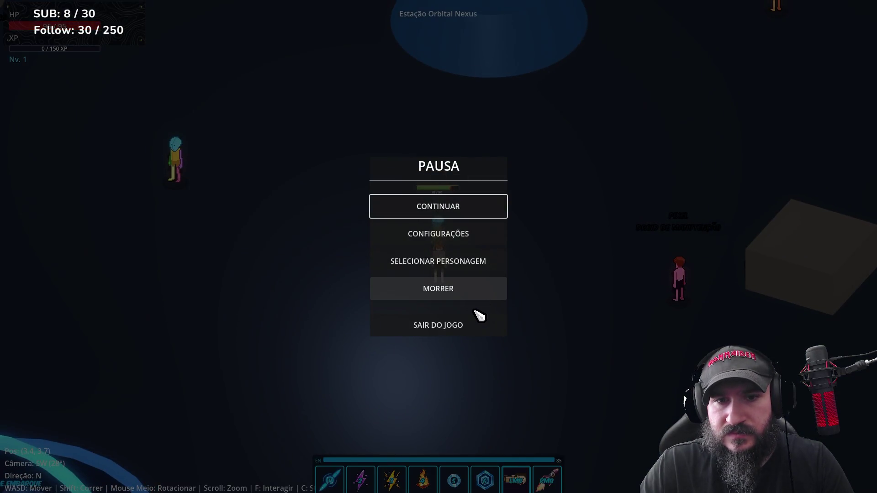
{"action": "left_click", "coordinate": [470, 325]}
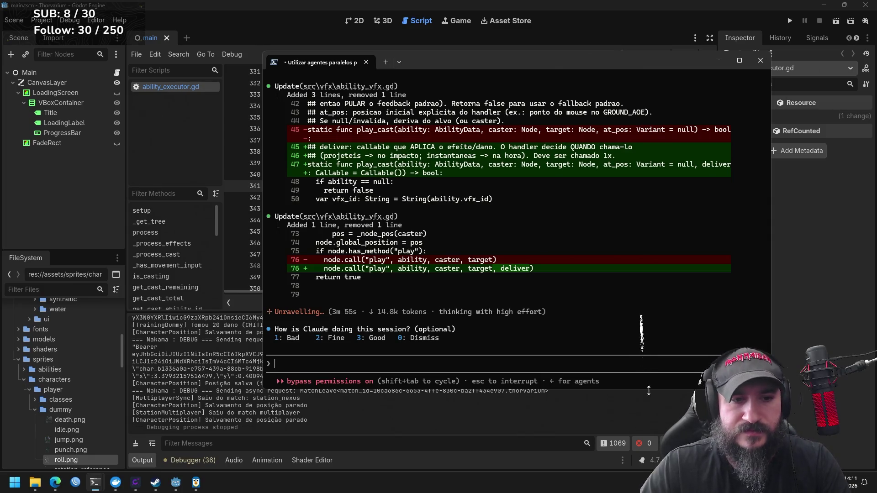
- Bring the Godot editor back to the front from the taskbar
{"action": "mouse_move", "coordinate": [179, 484]}
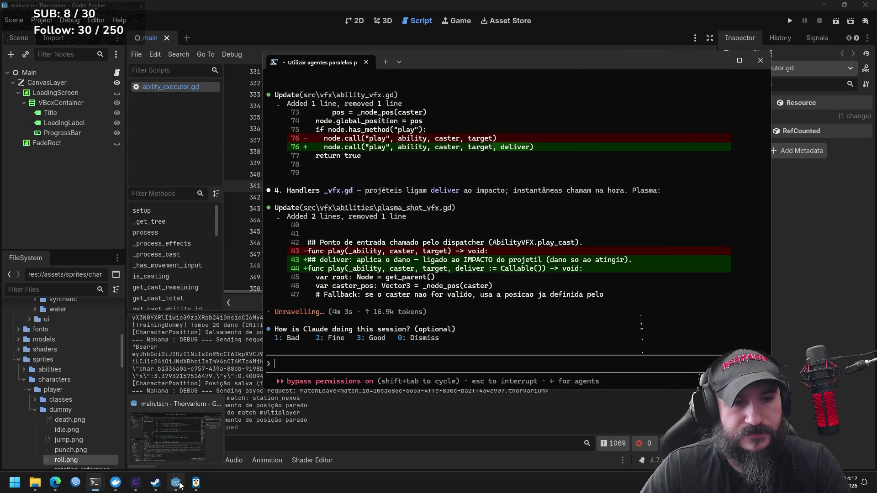
{"action": "left_click", "coordinate": [179, 485]}
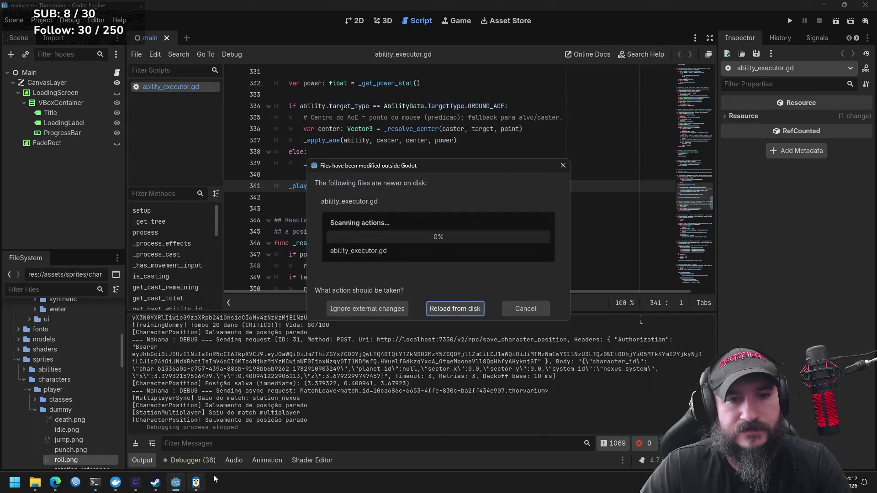
- Reload ability_executor.gd from disk and run the project
{"action": "left_click", "coordinate": [471, 307]}
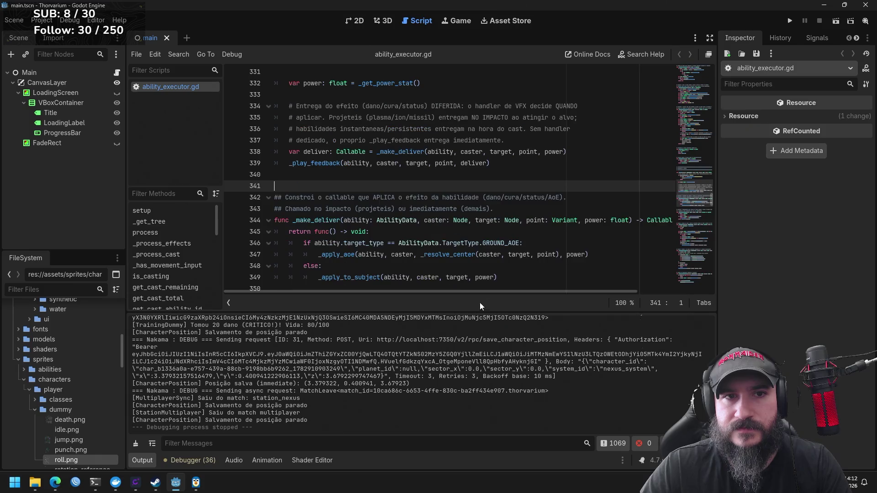
{"action": "left_click", "coordinate": [790, 21]}
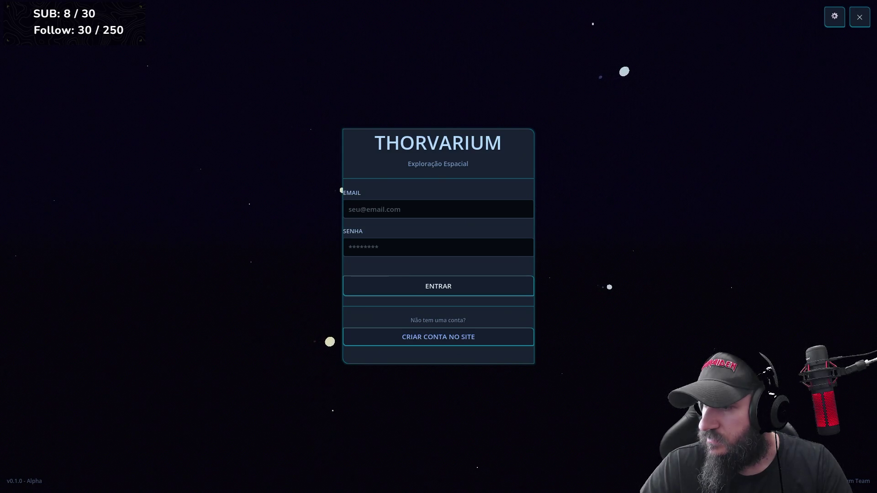
- Log in with the account email and password and enter with the existing character
{"action": "left_click", "coordinate": [386, 213]}
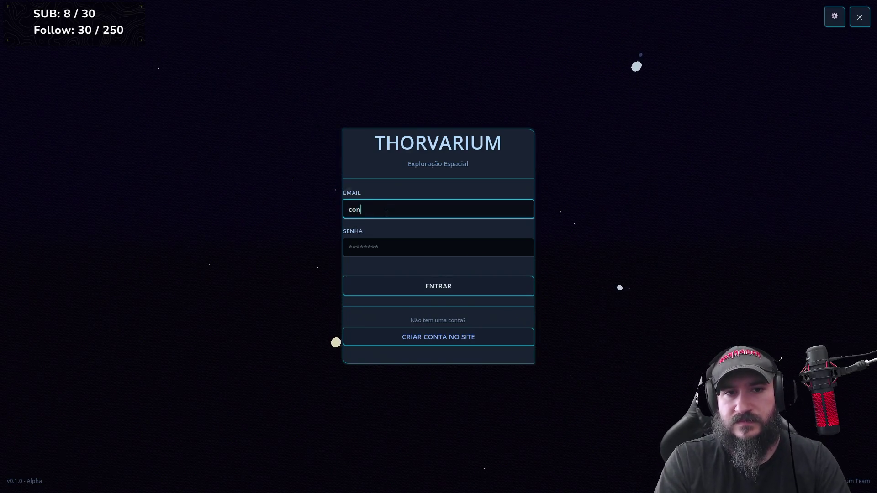
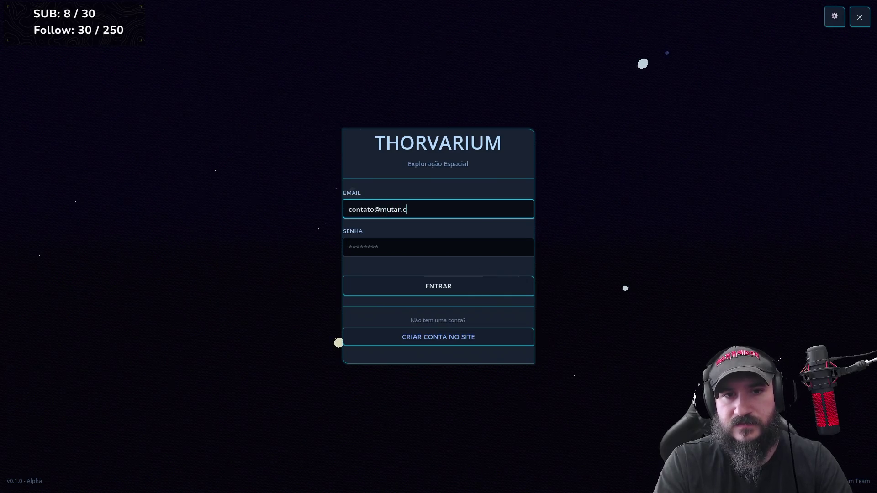
{"action": "key", "text": "Tab"}
{"action": "type", "text": "********"}
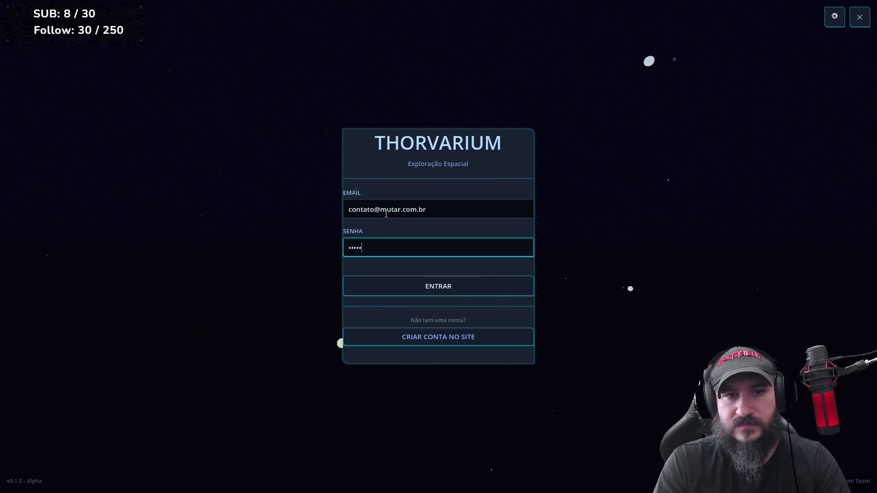
{"action": "key", "text": "Return"}
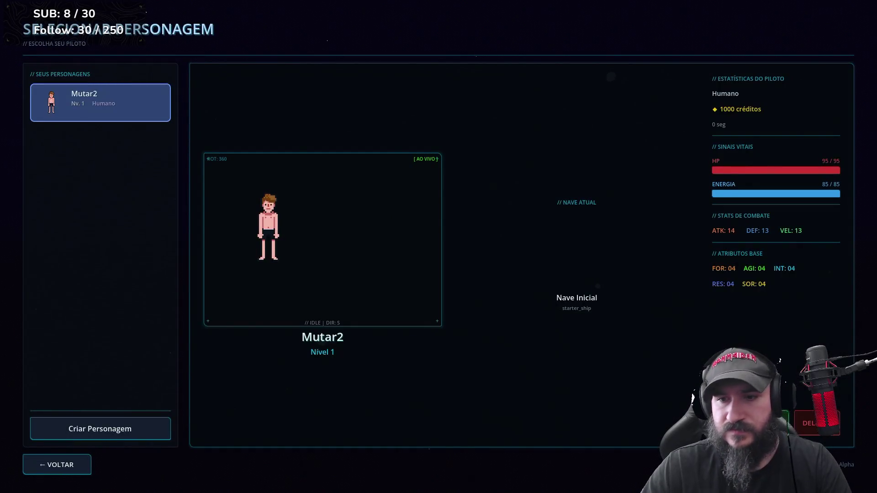
{"action": "left_click", "coordinate": [753, 423]}
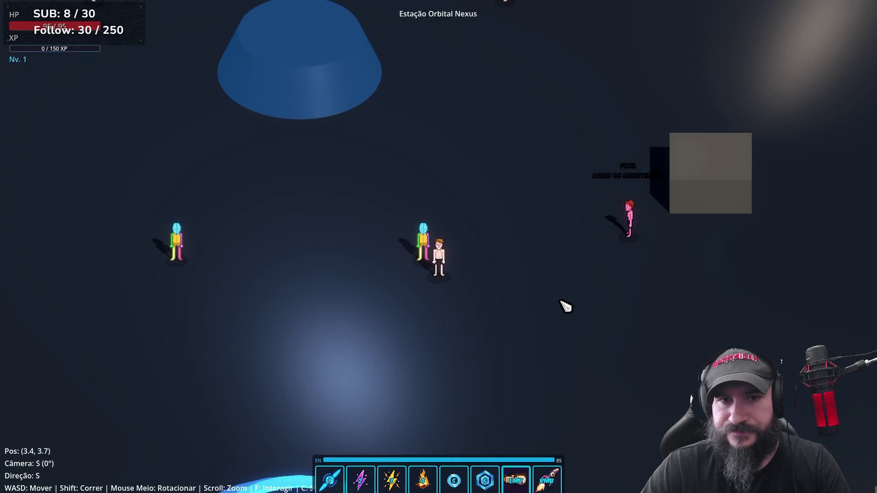
- Walk toward the training dummy and fire two homing missiles at it
{"action": "key", "text": "s"}
{"action": "left_click", "coordinate": [156, 160]}
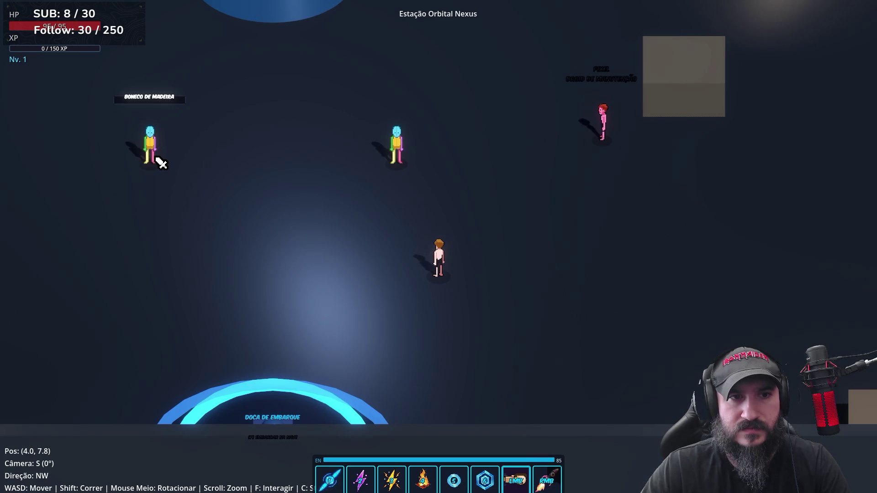
{"action": "left_click", "coordinate": [158, 159]}
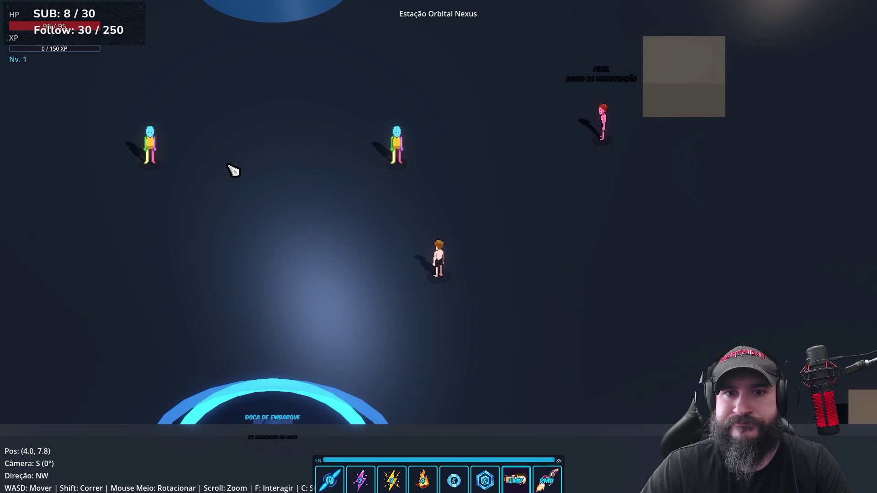
{"action": "key", "text": "super"}
- Quit the test game from its pause menu while the agent edits the homing missile, nanoflame and EMP VFX scripts
{"action": "mouse_move", "coordinate": [95, 482]}
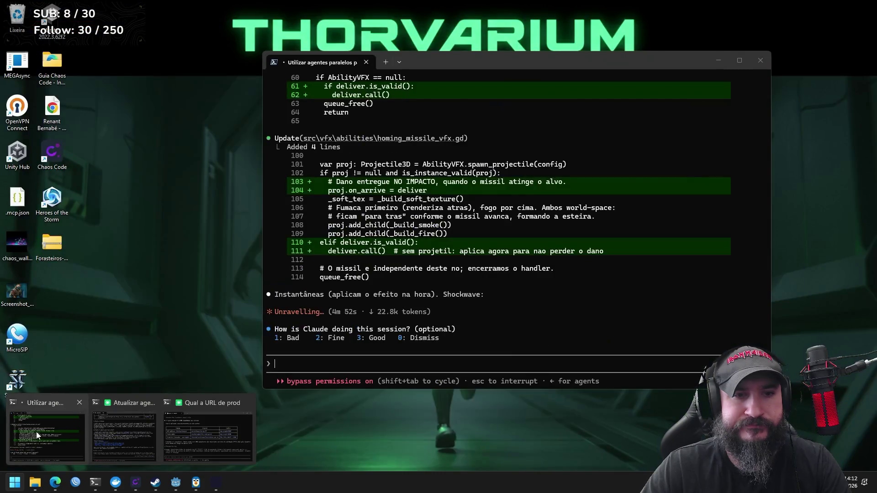
{"action": "left_click", "coordinate": [37, 431]}
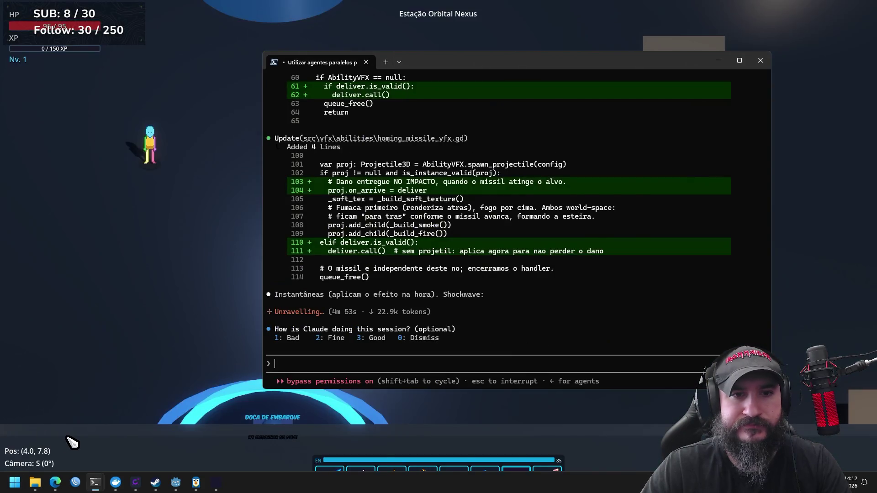
{"action": "left_click", "coordinate": [842, 180]}
{"action": "key", "text": "Escape"}
{"action": "left_click", "coordinate": [489, 325]}
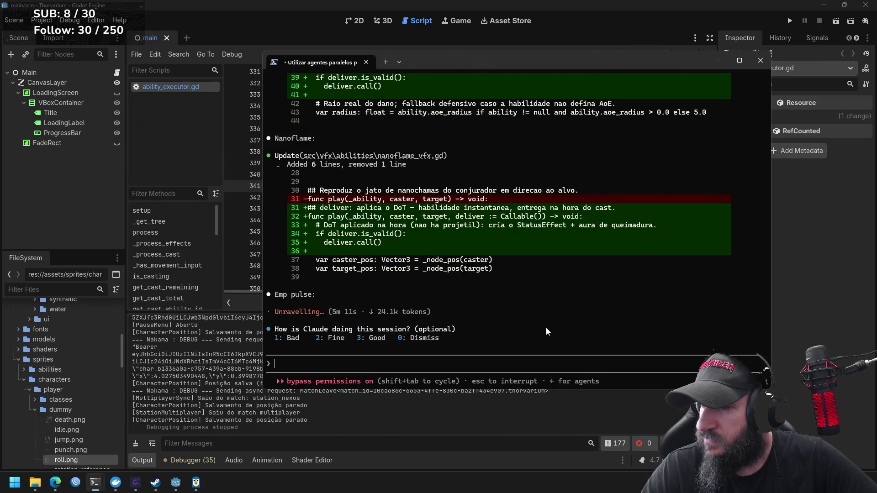
{"action": "key", "text": "alt+Tab"}
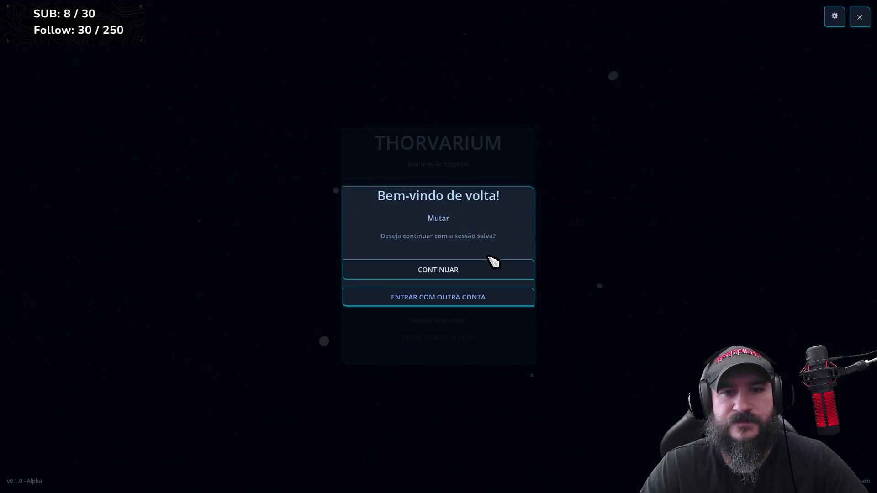
- Continue the saved session and enter Estação Orbital Nexus with the existing character
{"action": "left_click", "coordinate": [491, 267]}
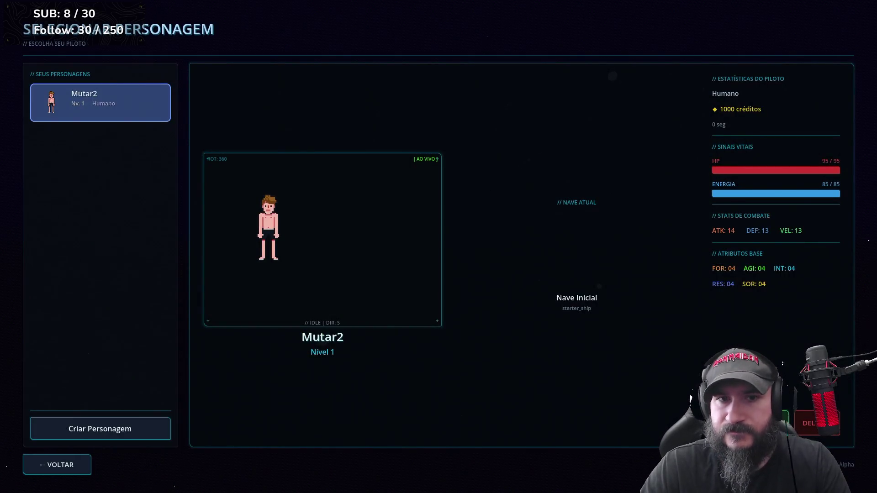
{"action": "left_click", "coordinate": [749, 423]}
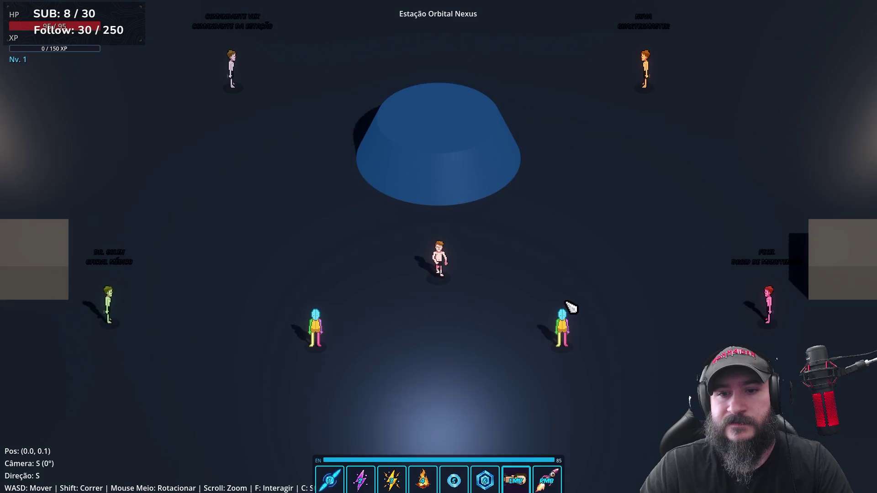
{"action": "key", "text": "s"}
{"action": "key", "text": "a"}
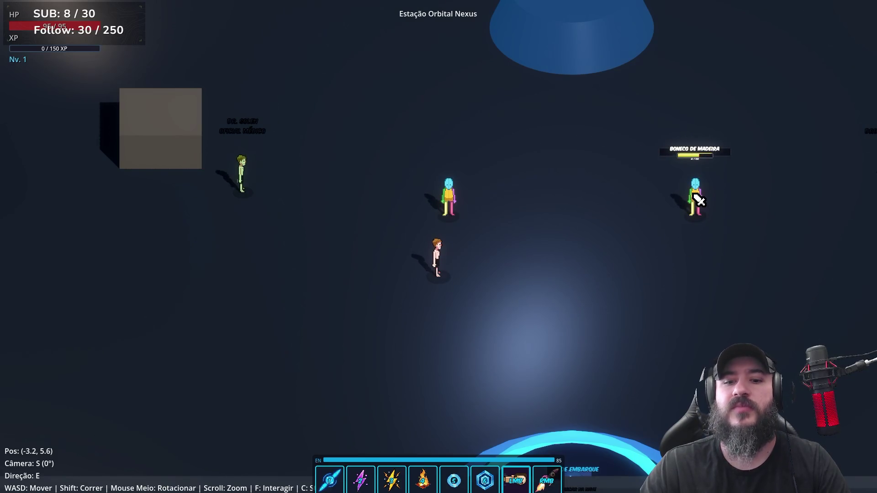
- Walk south-west away from the dummy, zoom out, and fire two homing missiles at it
{"action": "key", "text": "a"}
{"action": "scroll", "coordinate": [606, 278], "scroll_direction": "down", "scroll_amount": 5}
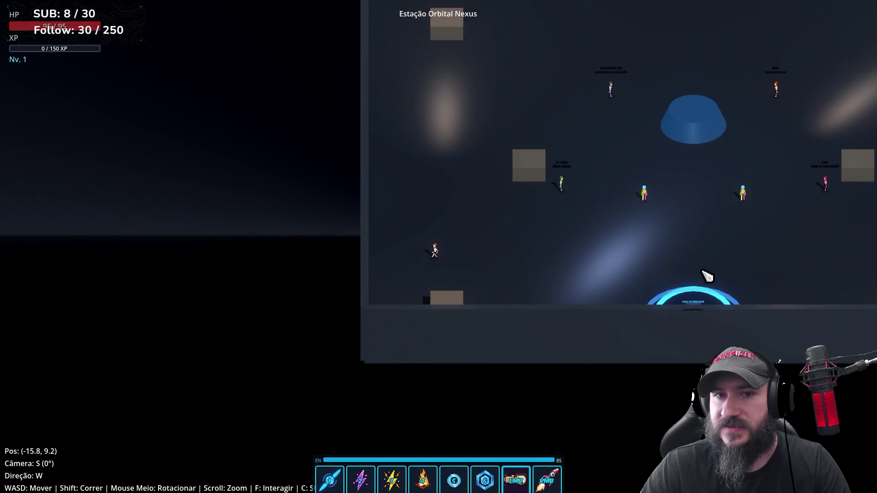
{"action": "key", "text": "s"}
{"action": "left_click", "coordinate": [773, 170]}
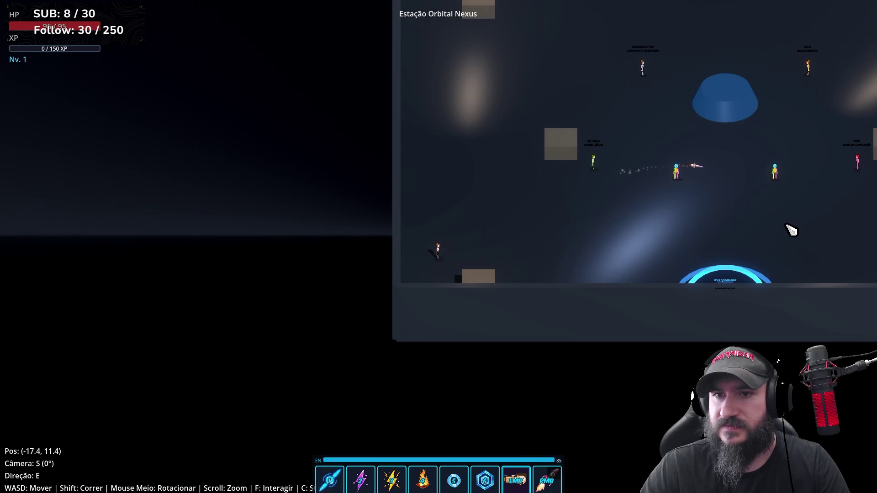
{"action": "right_click", "coordinate": [778, 173]}
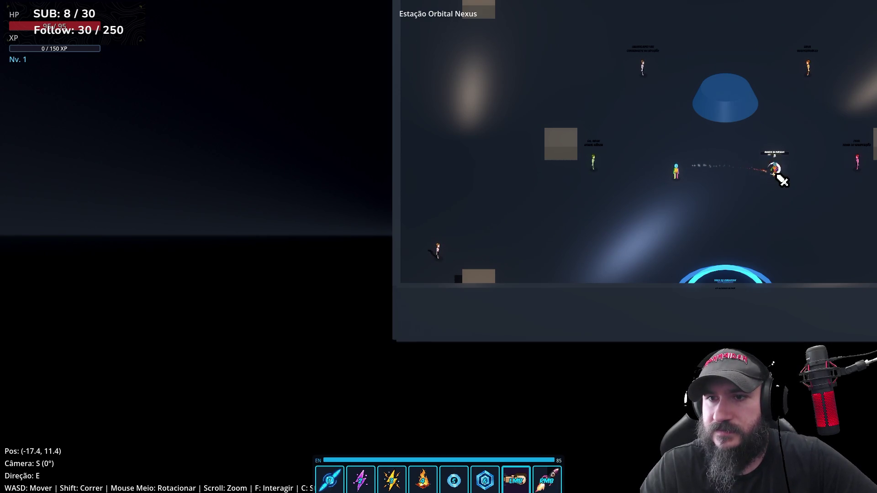
{"action": "key", "text": "Escape"}
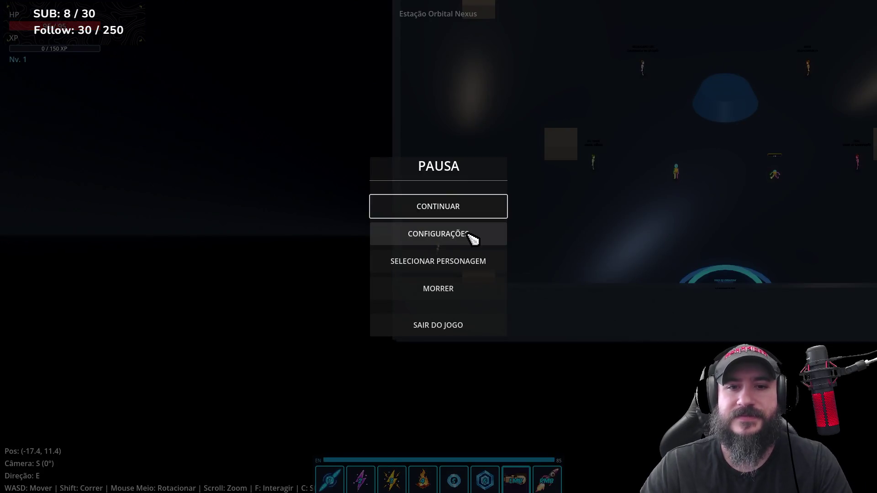
- Look through the gameplay and audio settings, then resume the game
{"action": "left_click", "coordinate": [473, 236]}
{"action": "left_click", "coordinate": [338, 149]}
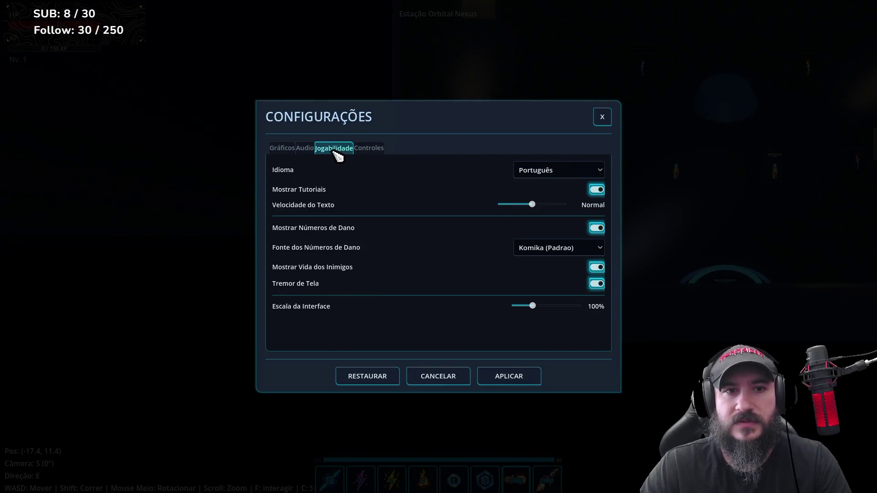
{"action": "left_click", "coordinate": [306, 148]}
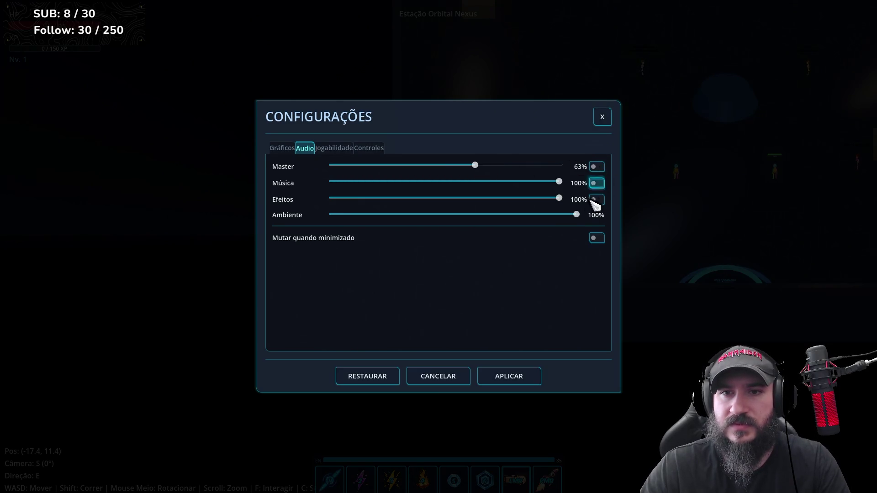
{"action": "left_click", "coordinate": [509, 379]}
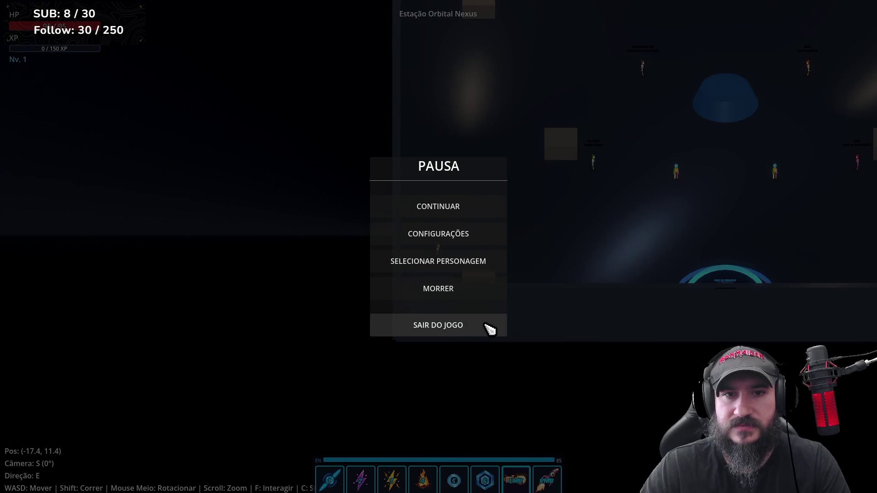
{"action": "key", "text": "Escape"}
- Fire one last missile, close the game with Alt+F4, and focus the Claude Code terminal
{"action": "key", "text": "4"}
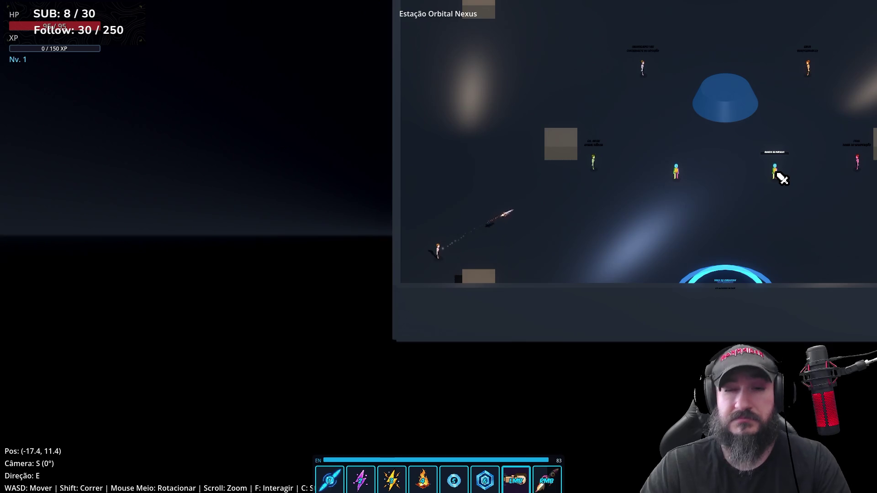
{"action": "key", "text": "alt+F4"}
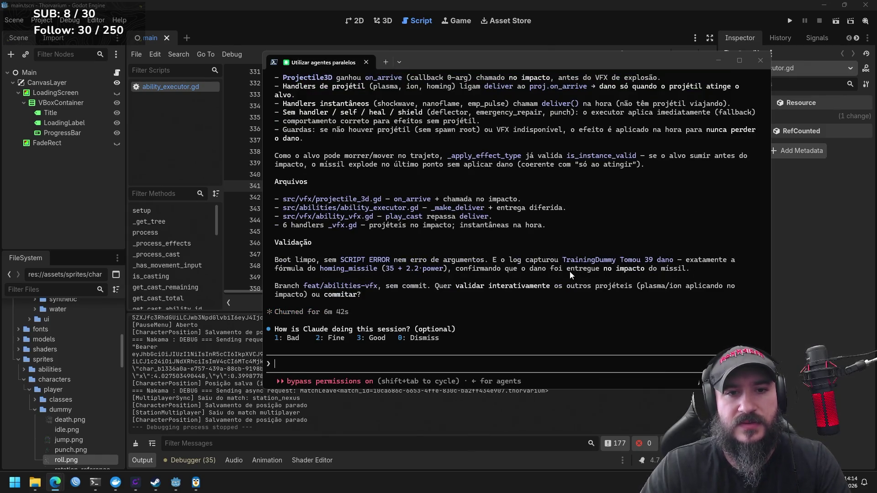
{"action": "left_click", "coordinate": [508, 328]}
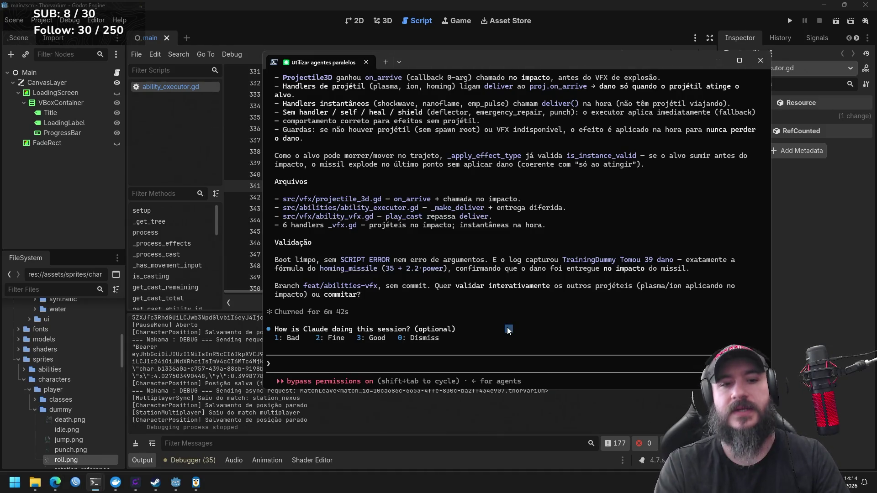
- Send the request 'pesquise sobre sons de foguete e aplique ao missel com o som adequado'
{"action": "type", "text": "pesquise sobr"}
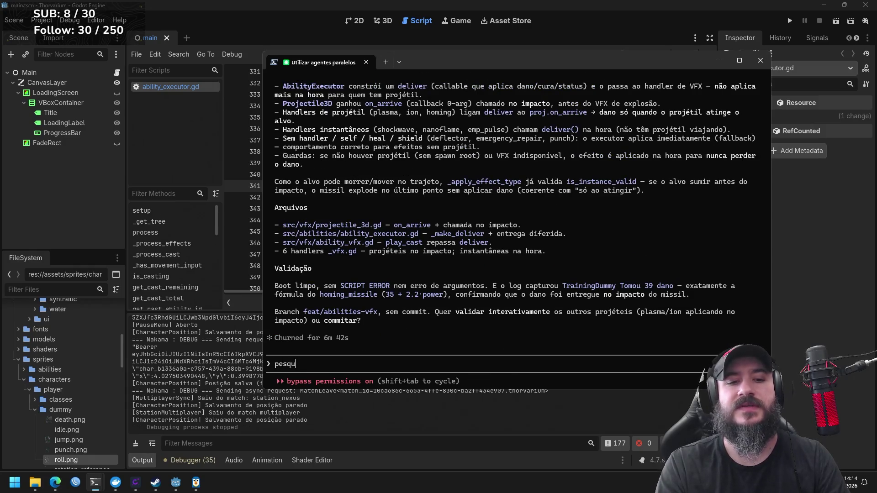
{"action": "type", "text": "e sons de "}
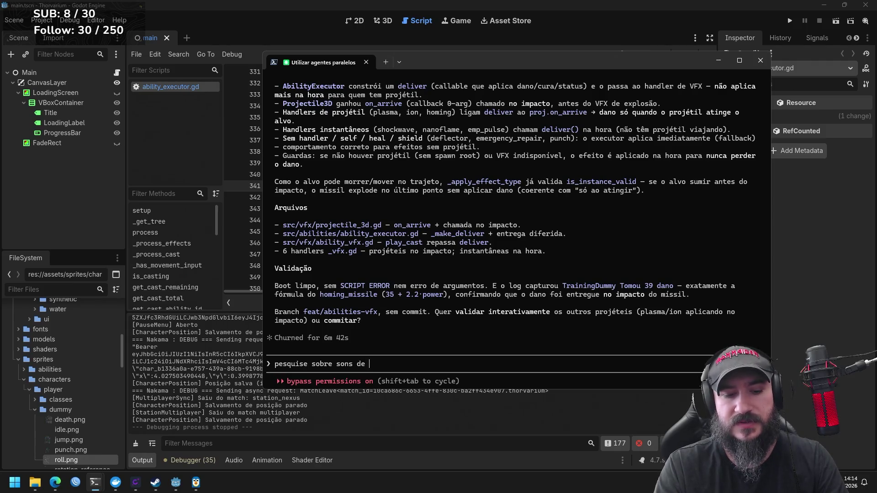
{"action": "type", "text": "foguete e ap"}
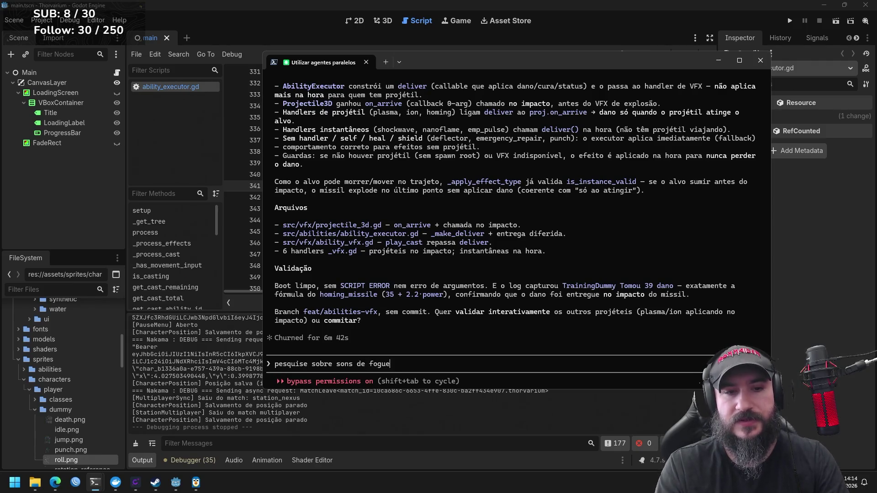
{"action": "type", "text": "liqu"}
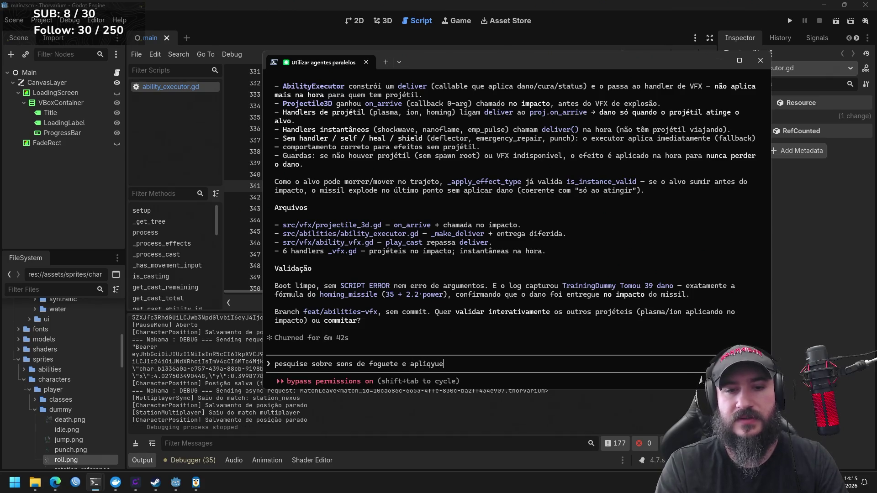
{"action": "type", "text": "e "}
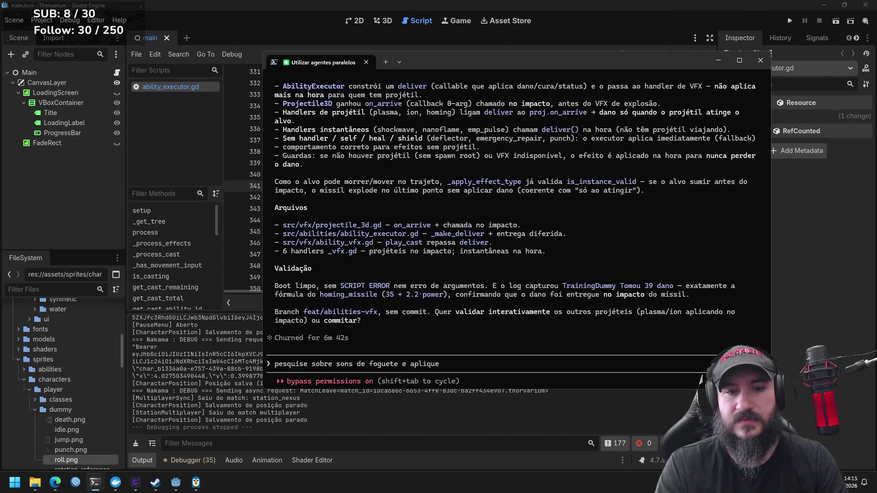
{"action": "type", "text": "ao missel"}
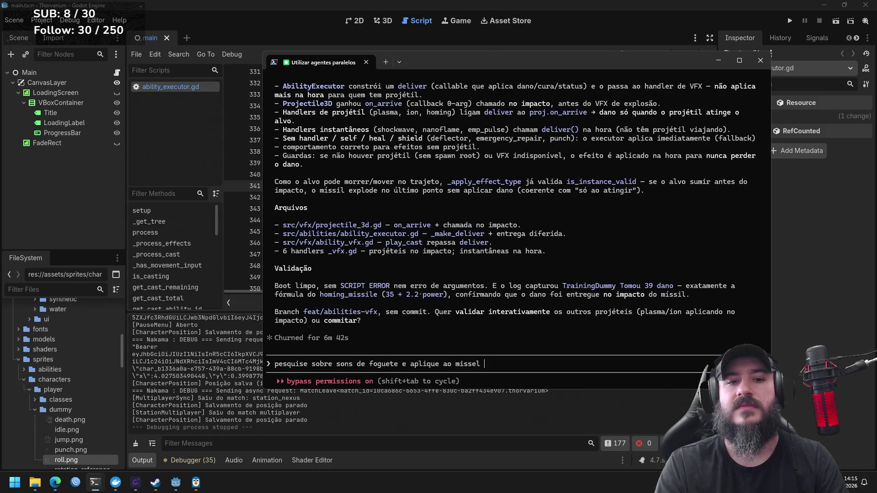
{"action": "type", "text": " com o som "}
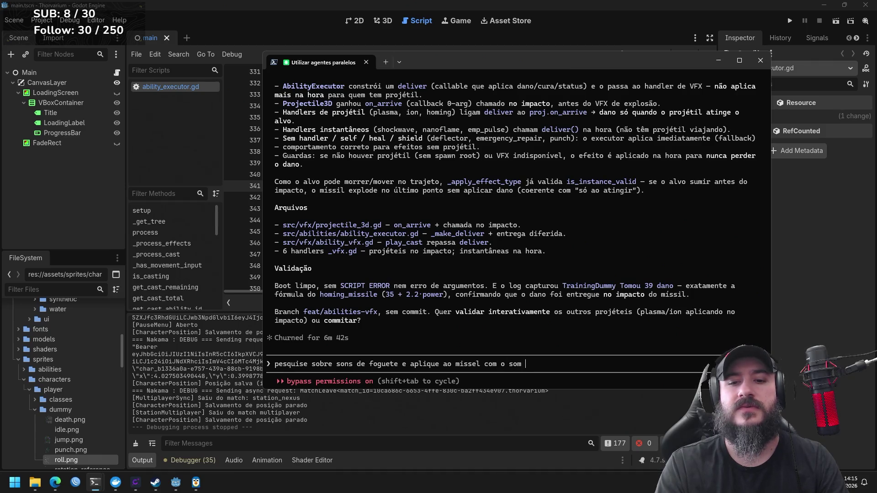
{"action": "type", "text": "adequado e"}
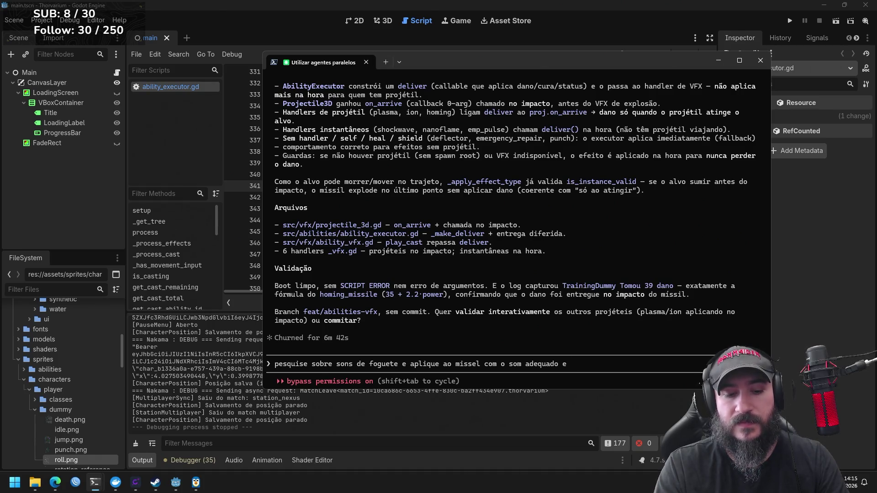
{"action": "key", "text": "BackSpace"}
{"action": "key", "text": "BackSpace"}
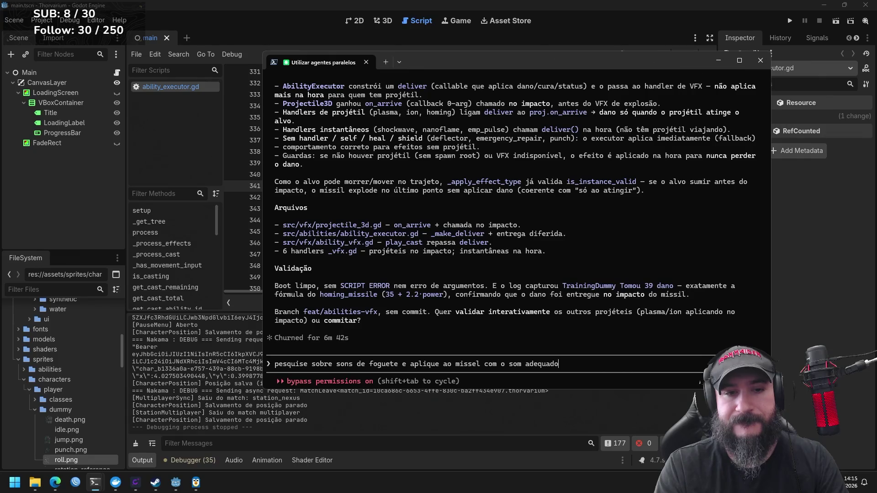
{"action": "key", "text": "Return"}
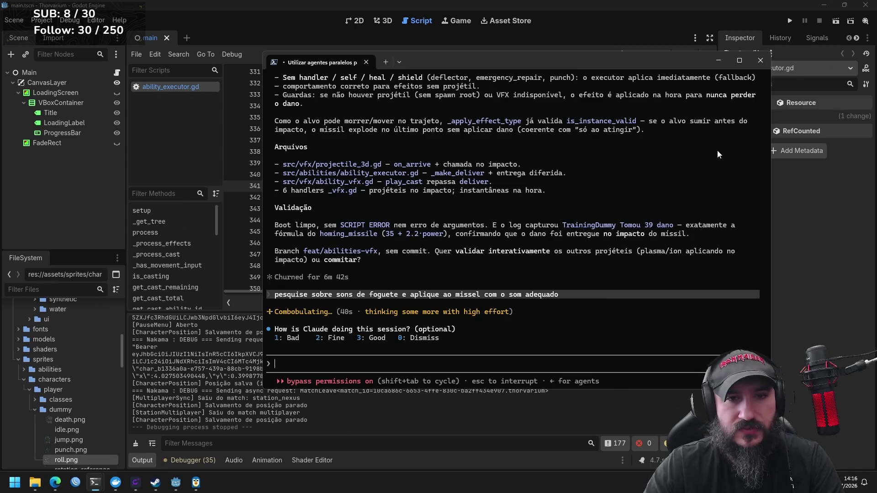
- Let Claude Code list the existing ability SFX files, then return to ability_executor.gd in Godot
{"action": "key", "text": "alt+Tab"}
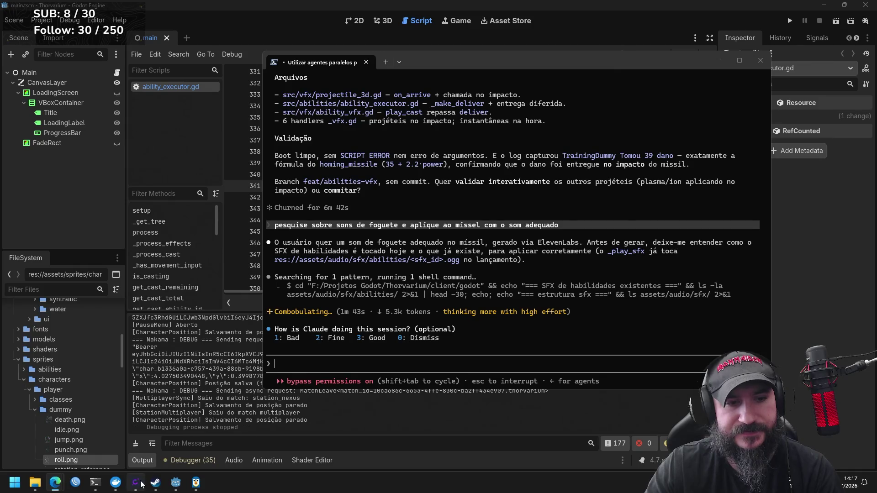
{"action": "mouse_move", "coordinate": [195, 482]}
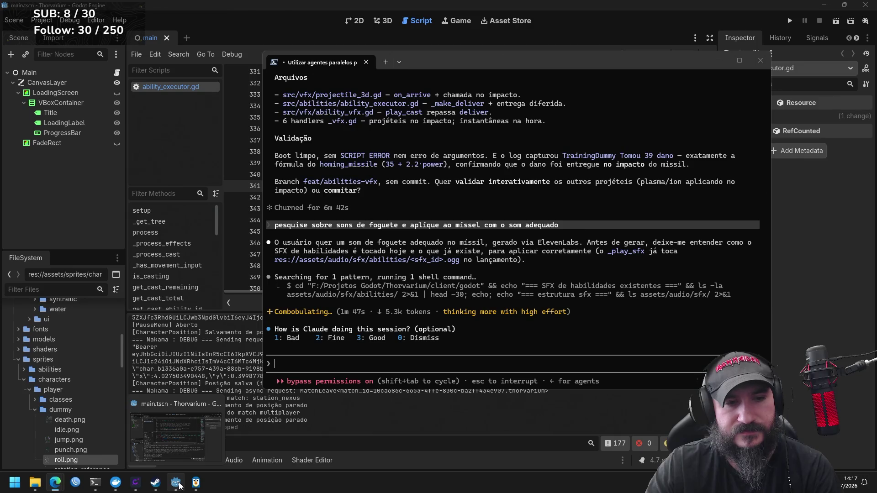
{"action": "left_click", "coordinate": [180, 486]}
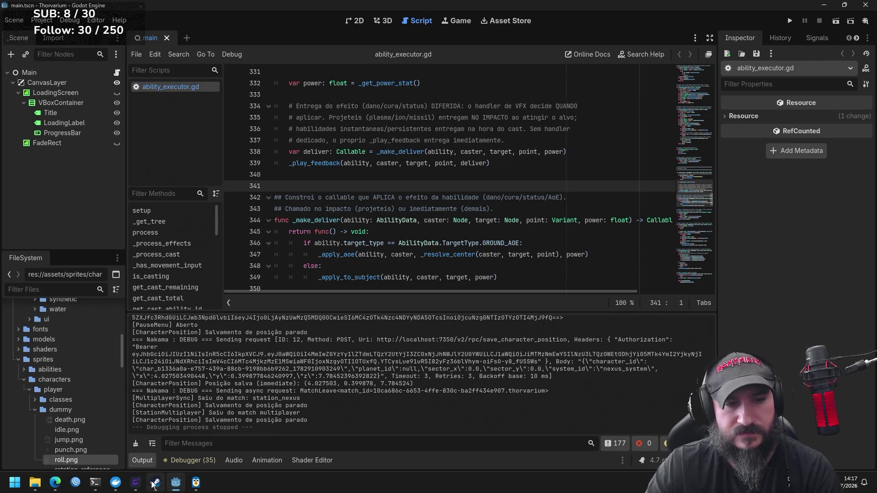
- Run Verificar atualizações on the Thorvarium RPG card in Chaos Code, then go back to Godot
{"action": "left_click", "coordinate": [136, 484]}
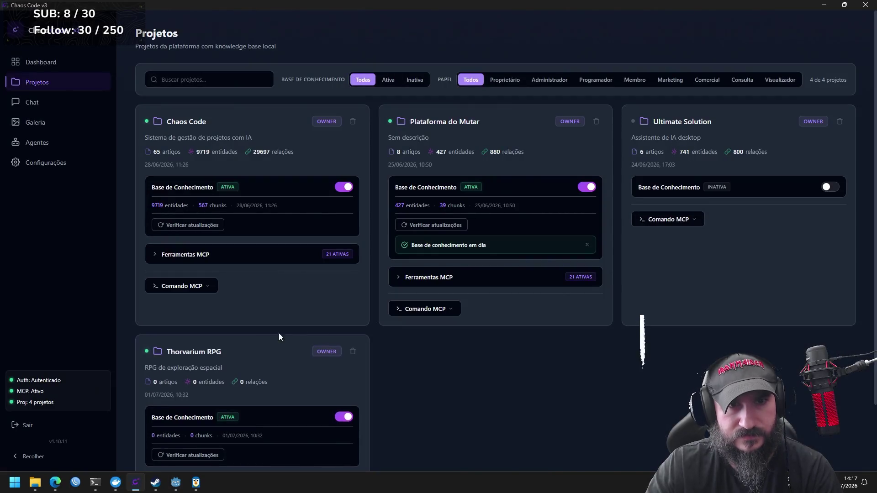
{"action": "left_click", "coordinate": [213, 453]}
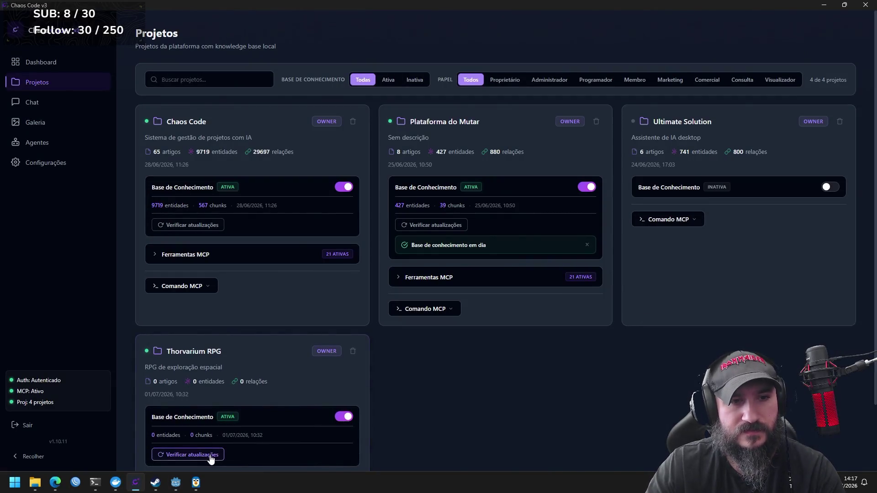
{"action": "scroll", "coordinate": [415, 407], "scroll_direction": "down", "scroll_amount": 3}
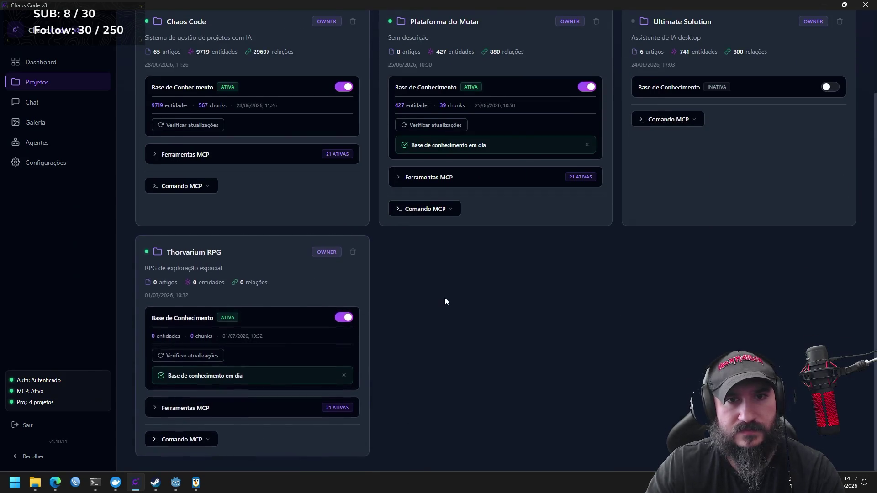
{"action": "key", "text": "alt+Tab"}
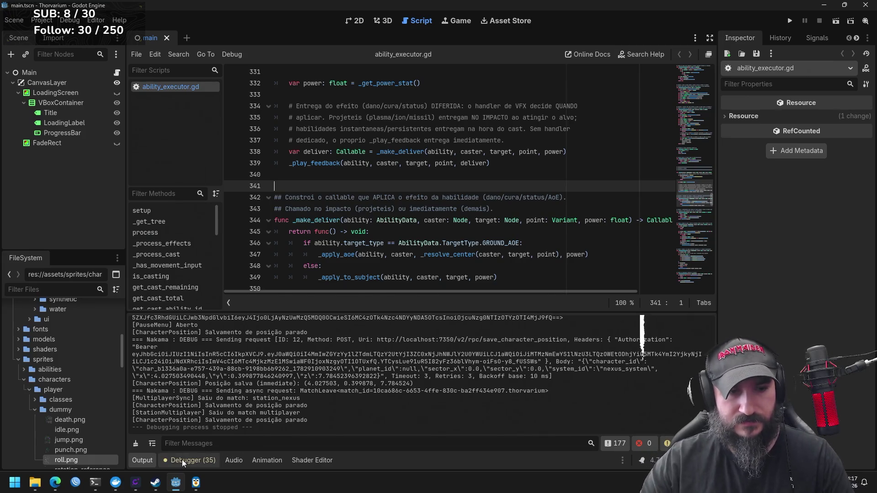
- Bring the Claude Code terminal forward to see asset-audio generating the rocket sound
{"action": "mouse_move", "coordinate": [139, 488]}
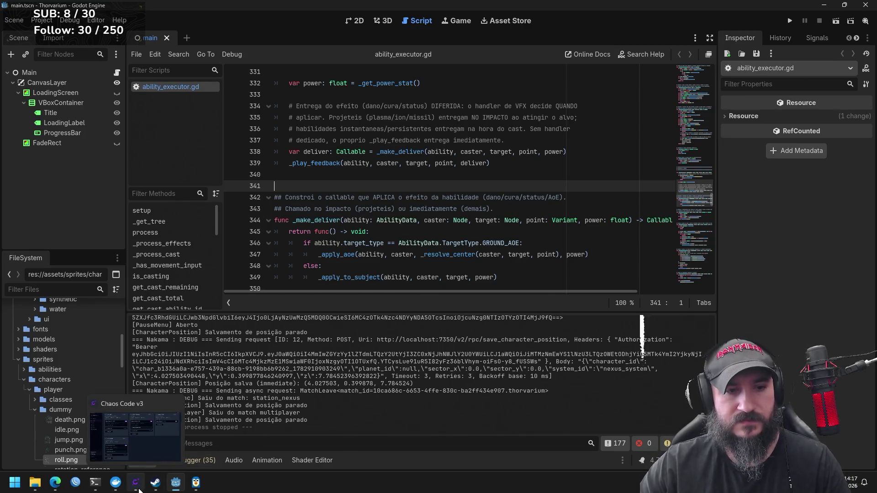
{"action": "mouse_move", "coordinate": [95, 486]}
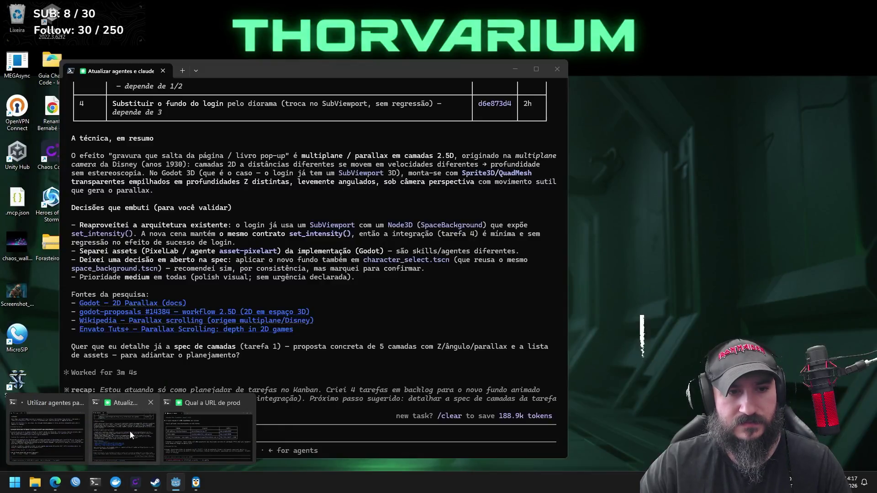
{"action": "mouse_move", "coordinate": [73, 431]}
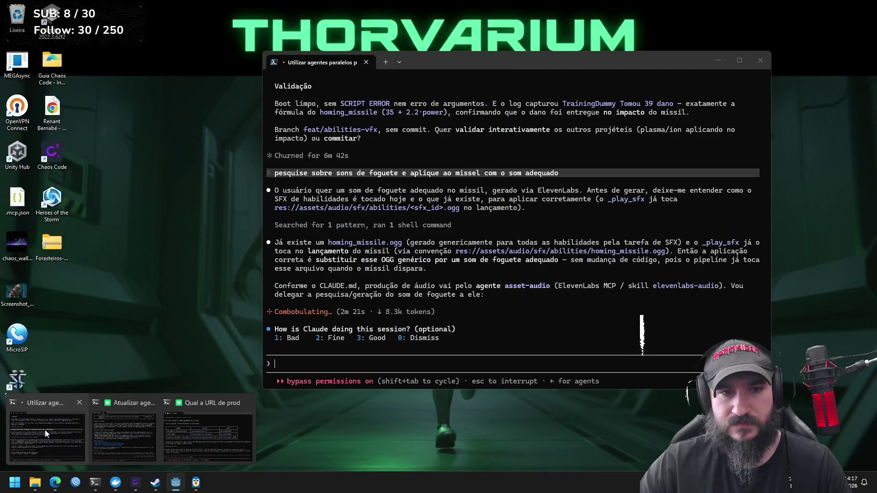
{"action": "left_click", "coordinate": [45, 429]}
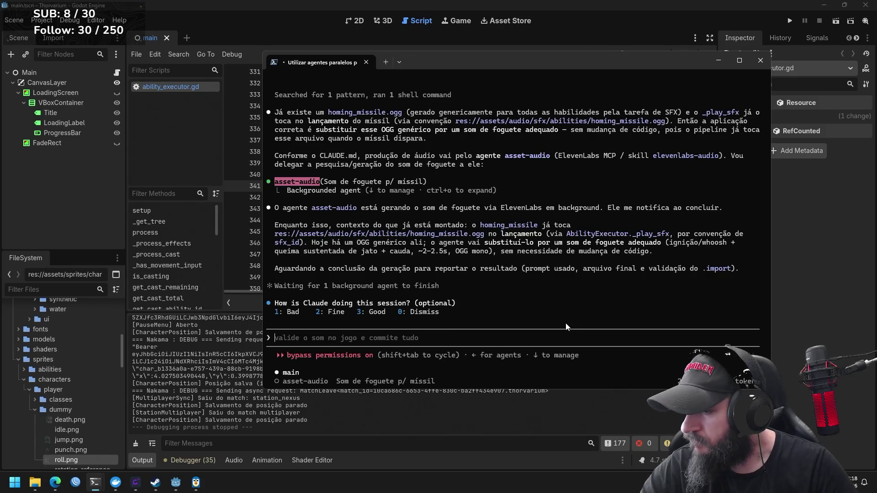
- Put Godot's ability_executor.gd editor in front while the audio agent keeps working
{"action": "key", "text": "alt+Tab"}
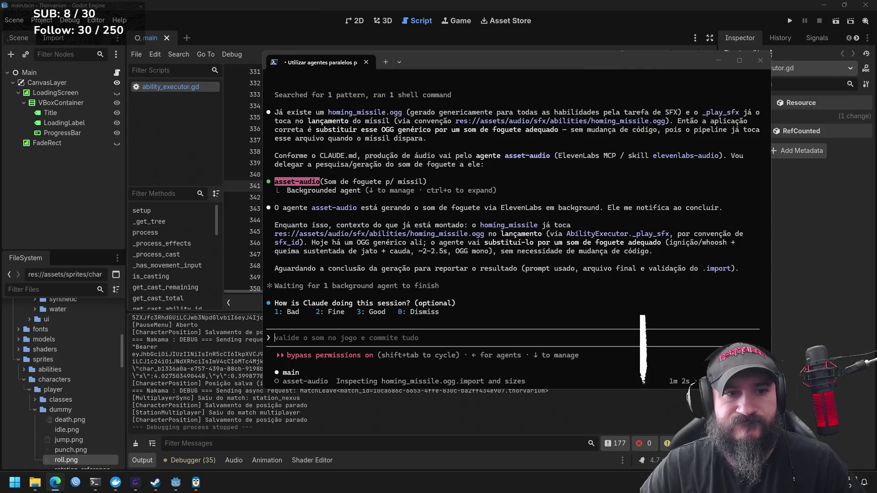
{"action": "left_click", "coordinate": [676, 15]}
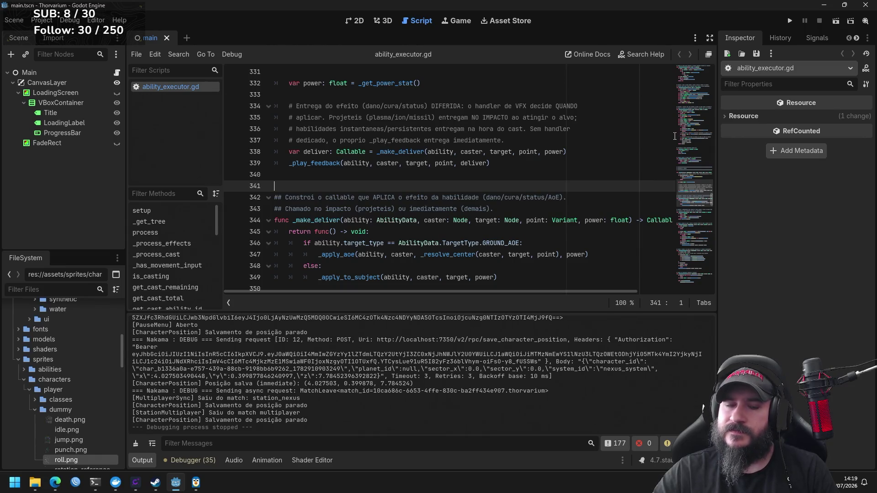
{"action": "mouse_move", "coordinate": [135, 487]}
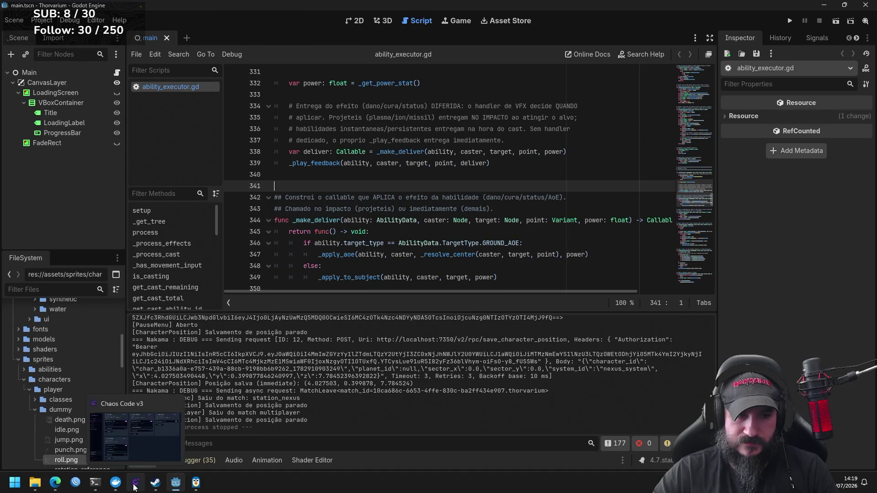
{"action": "left_click", "coordinate": [201, 486]}
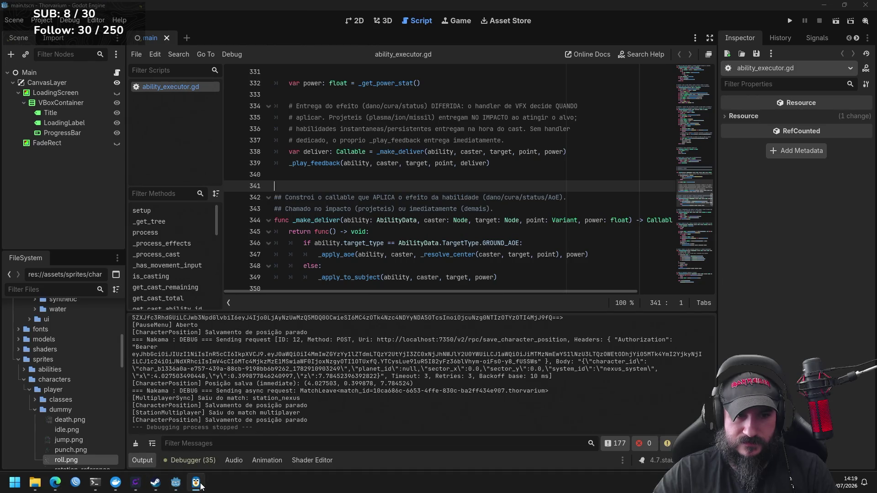
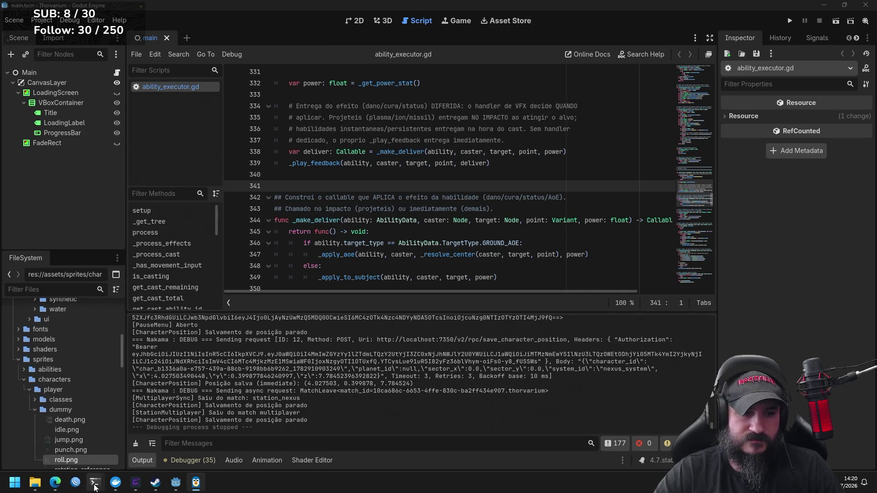
- Check the rocket-sound agent's progress in Claude Code, then launch Thorvarium from the Godot editor
{"action": "mouse_move", "coordinate": [95, 483]}
{"action": "mouse_move", "coordinate": [133, 442]}
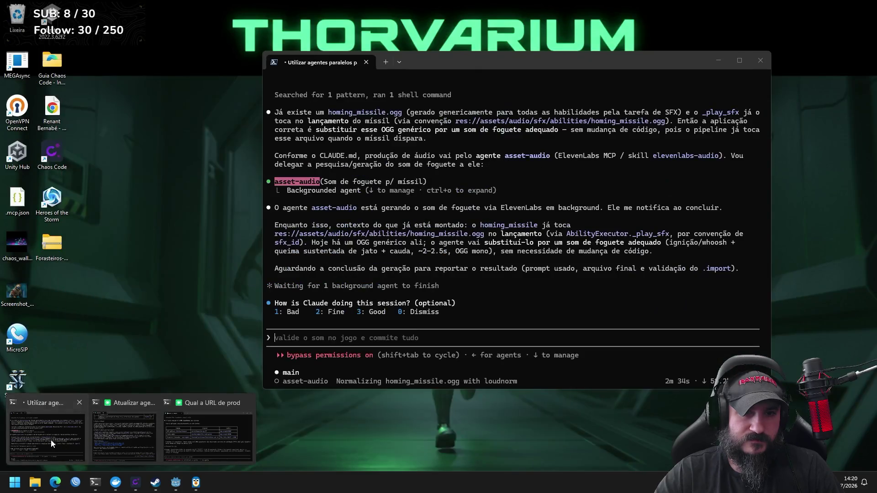
{"action": "left_click", "coordinate": [51, 439]}
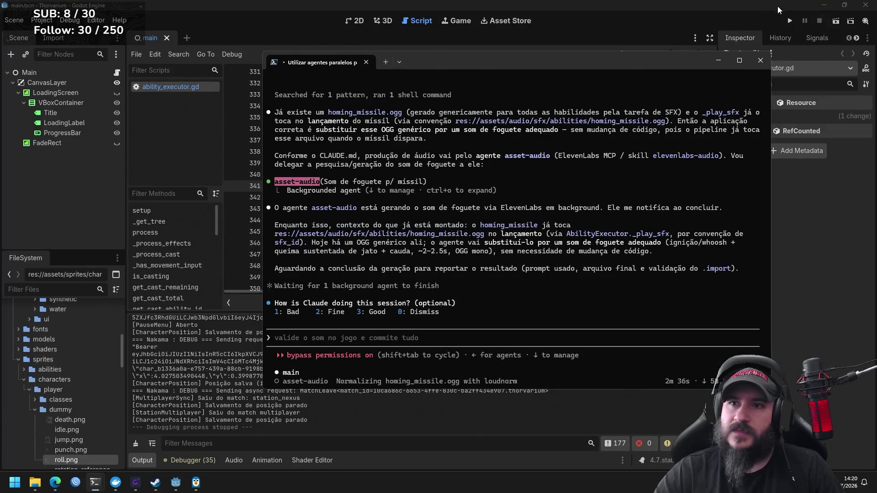
{"action": "left_click", "coordinate": [790, 20]}
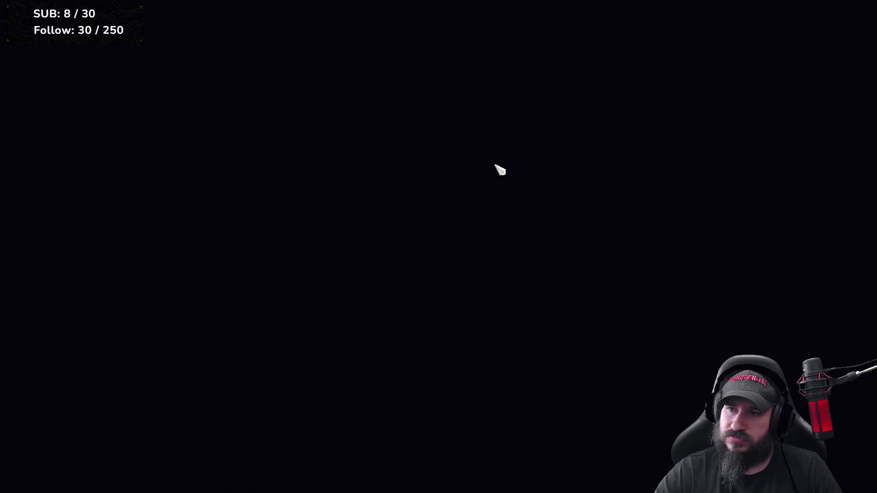
- Log in to Thorvarium with the account e-mail and password
{"action": "left_click", "coordinate": [398, 210]}
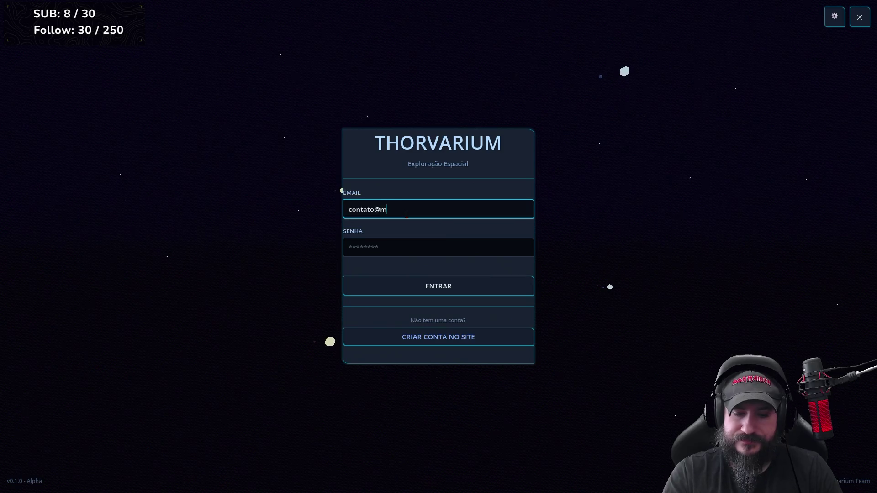
{"action": "key", "text": "Tab"}
{"action": "key", "text": "Return"}
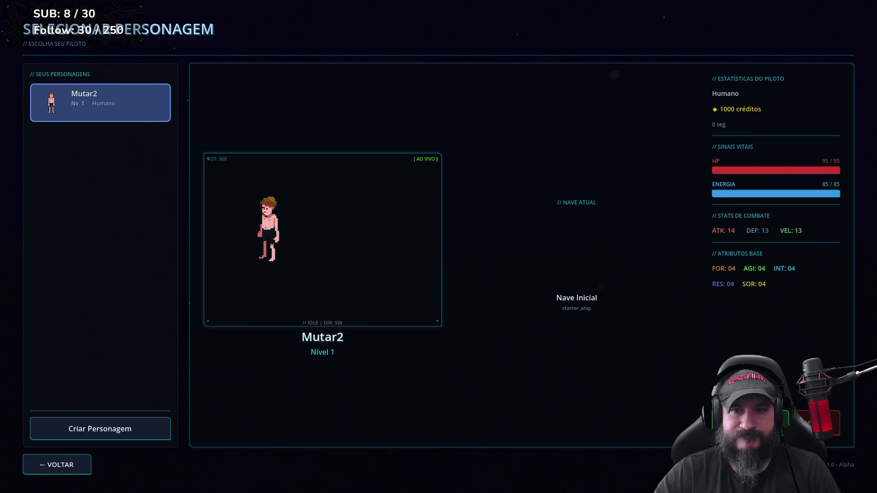
- Enter Estação Orbital Nexus and cast Missil Rastreador twice at the wooden training dummy
{"action": "left_click", "coordinate": [731, 420]}
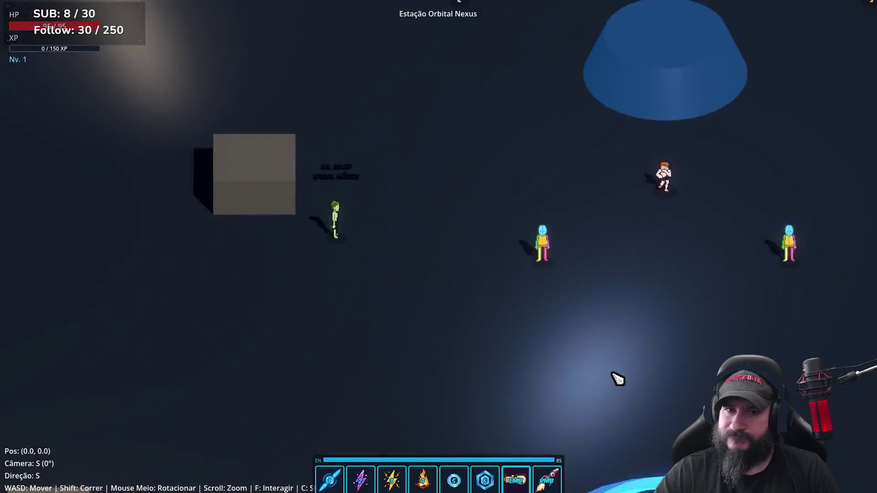
{"action": "key", "text": "s"}
{"action": "key", "text": "a"}
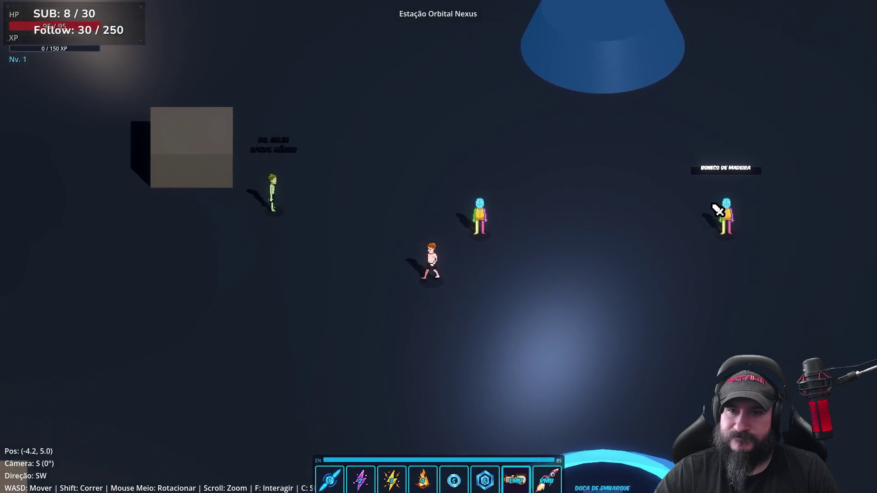
{"action": "left_click", "coordinate": [816, 173]}
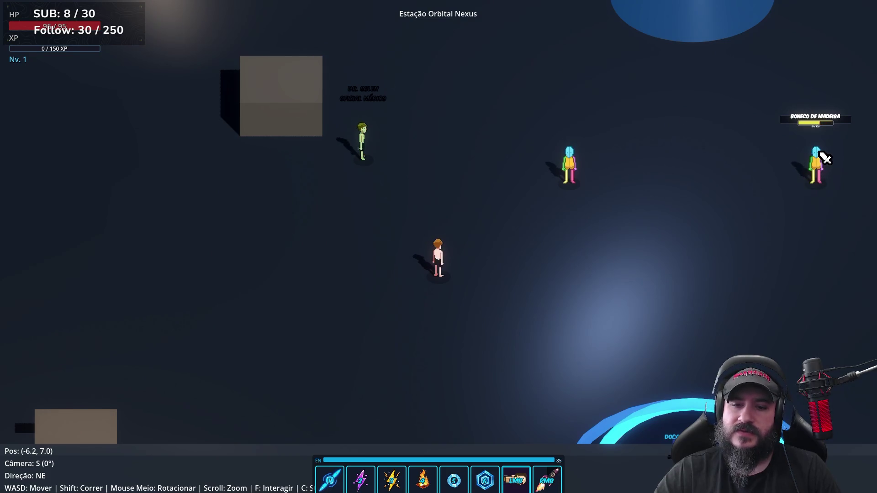
{"action": "key", "text": "1"}
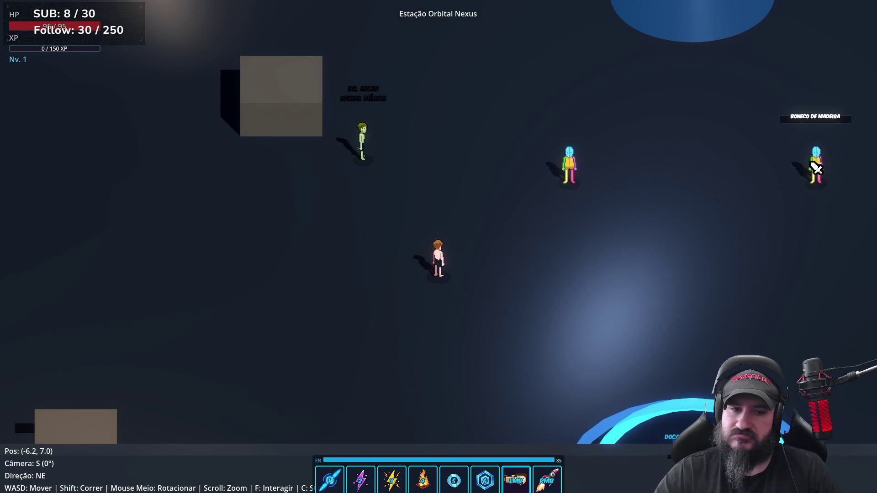
- Move nearer the dummy, hit it with a cyan slash and purple beam, then pause
{"action": "key", "text": "w+d"}
{"action": "key", "text": "s+a"}
{"action": "left_click", "coordinate": [763, 137]}
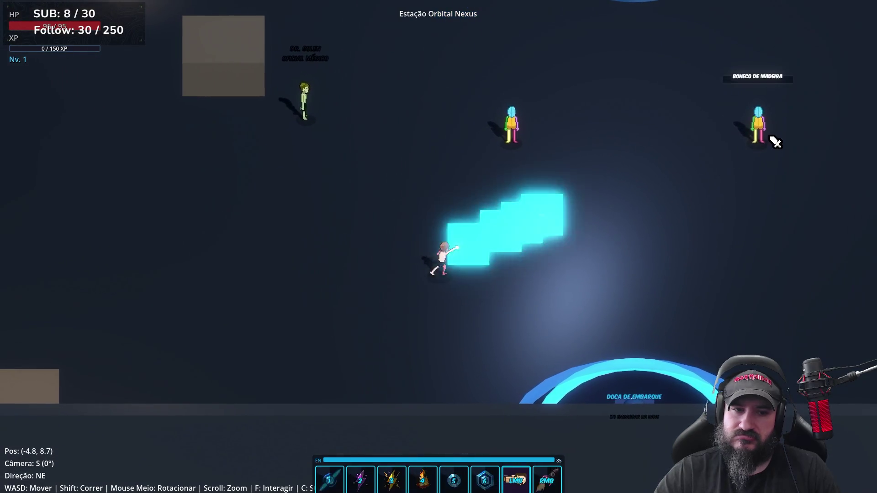
{"action": "key", "text": "4"}
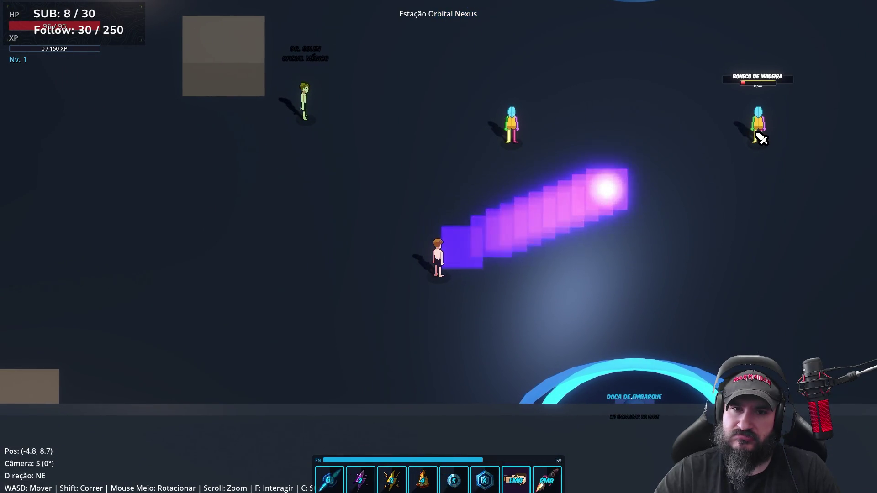
{"action": "key", "text": "Escape"}
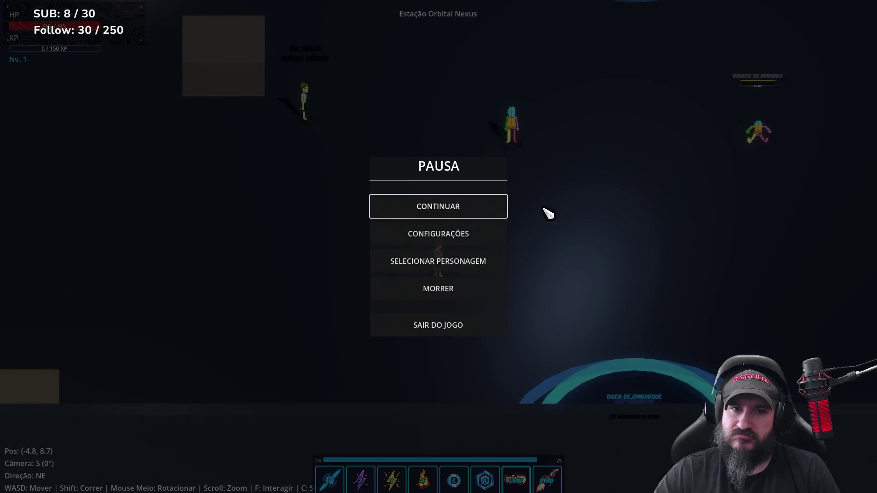
- Lower the Efeitos volume to about 18% in audio settings, apply, and resume play
{"action": "left_click", "coordinate": [459, 236]}
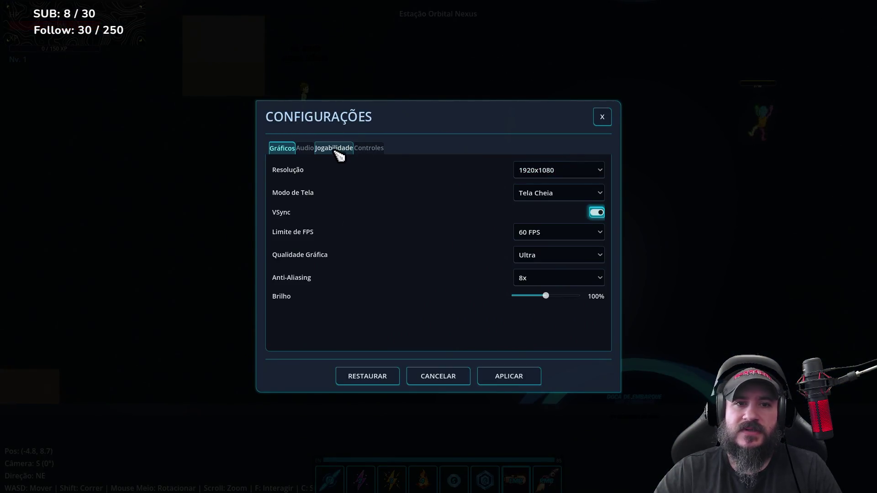
{"action": "left_click", "coordinate": [305, 147]}
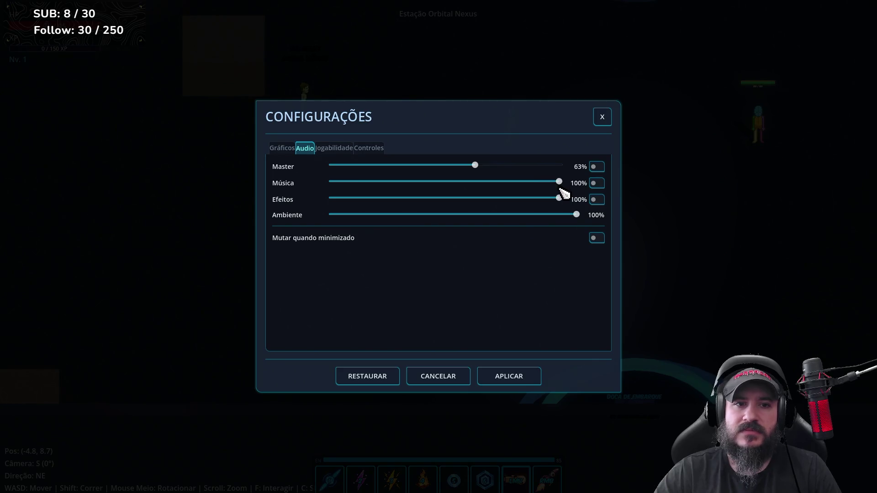
{"action": "left_click_drag", "start_coordinate": [560, 199], "coordinate": [375, 201]}
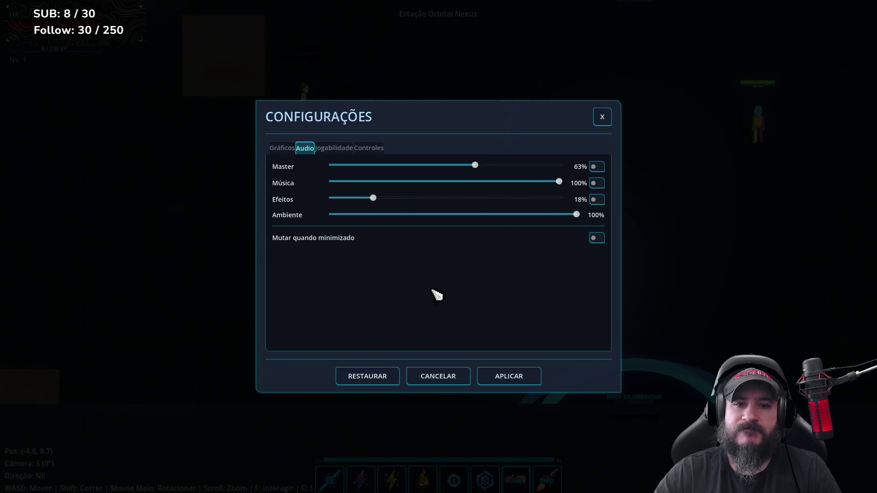
{"action": "left_click", "coordinate": [530, 377]}
{"action": "key", "text": "Escape"}
- Fire purple projectile, ice, fireball, cyan beam and Missil Rastreador abilities at the dummy
{"action": "left_click", "coordinate": [765, 126]}
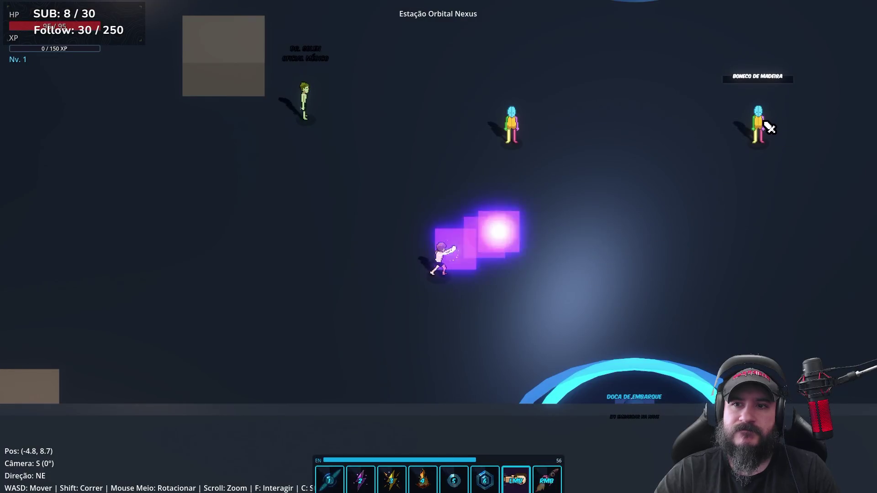
{"action": "key", "text": "1"}
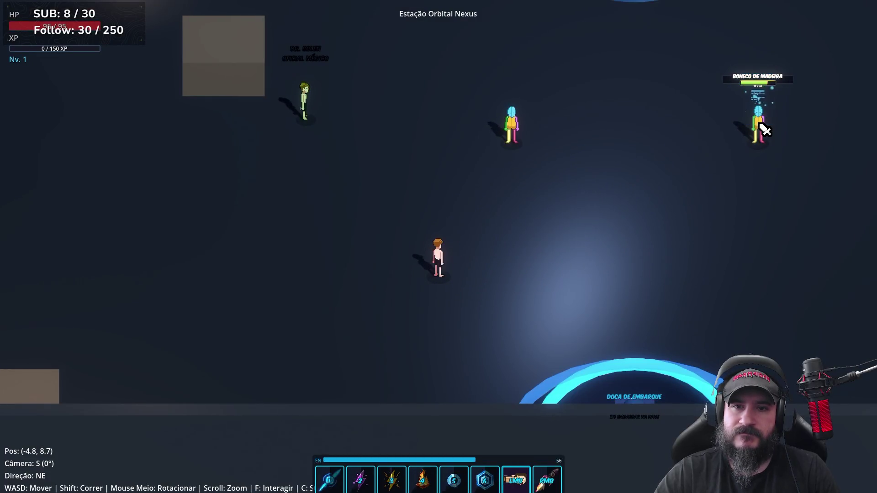
{"action": "key", "text": "4"}
{"action": "key", "text": "4"}
{"action": "key", "text": "1"}
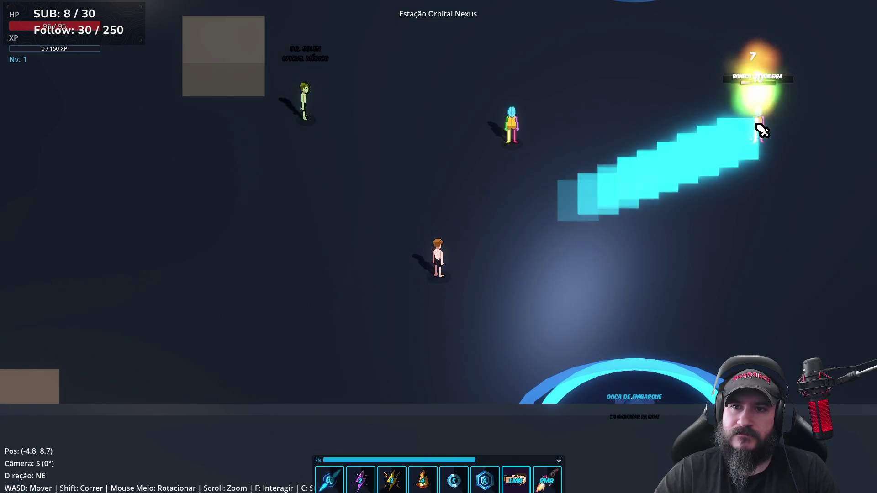
{"action": "key", "text": "1"}
{"action": "key", "text": "6"}
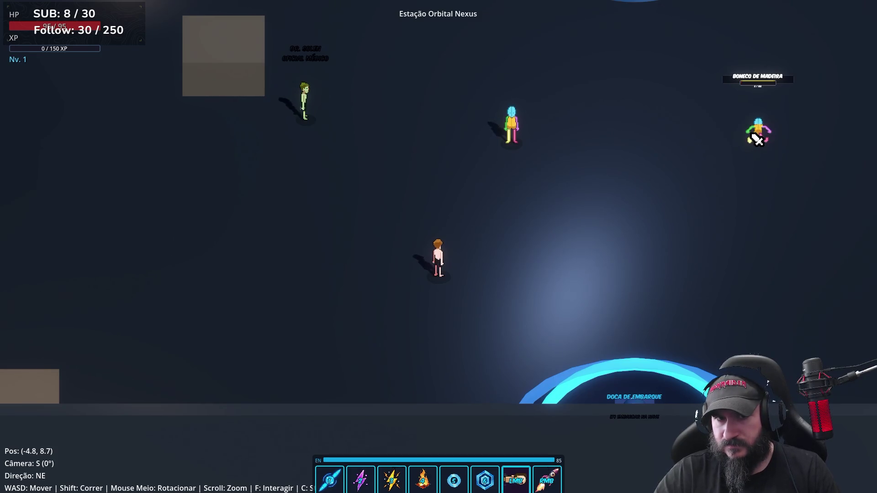
- Walk around the dummy casting homing missiles at it, then return to the Godot editor
{"action": "key", "text": "w"}
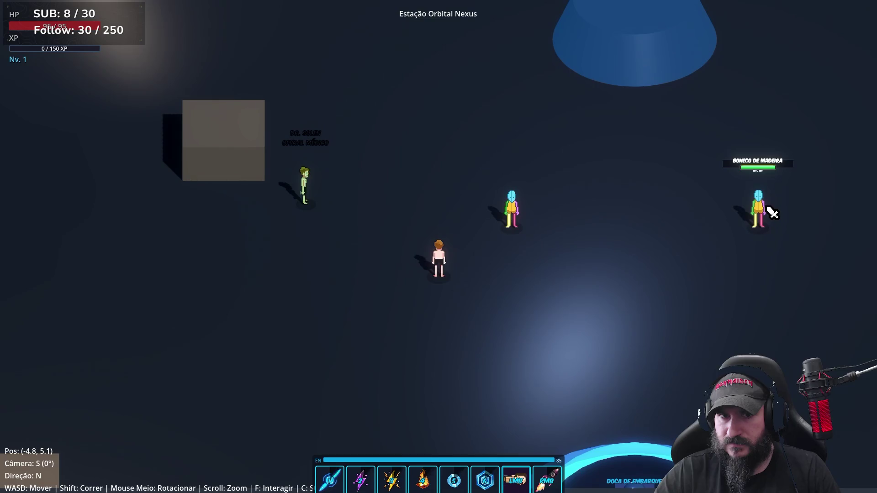
{"action": "key", "text": "1"}
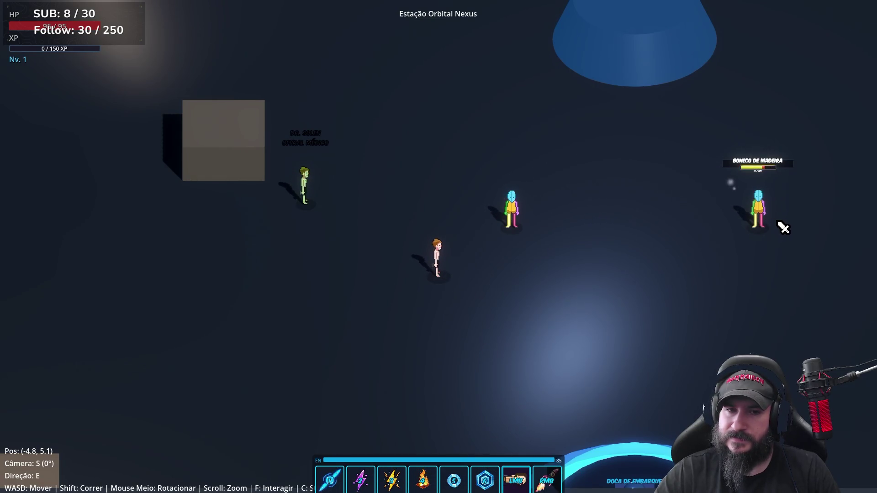
{"action": "key", "text": "d"}
{"action": "key", "text": "s"}
{"action": "key", "text": "a"}
{"action": "key", "text": "s"}
{"action": "key", "text": "1"}
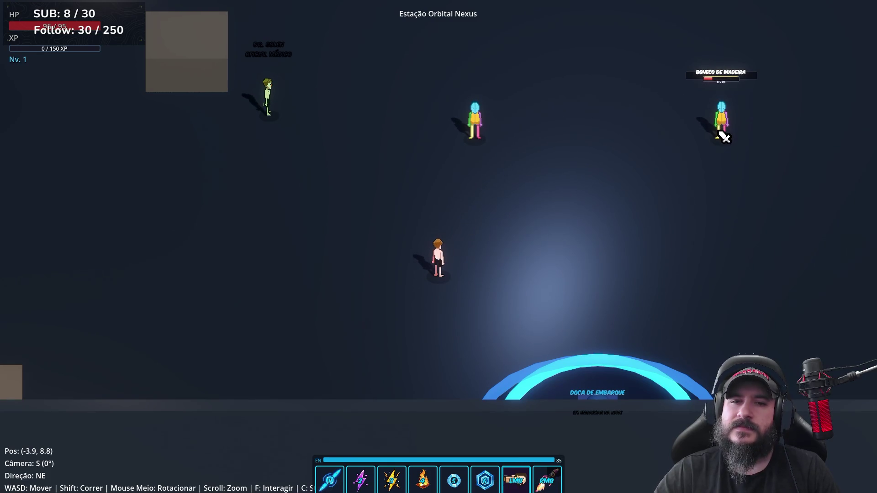
{"action": "key", "text": "alt+Tab"}
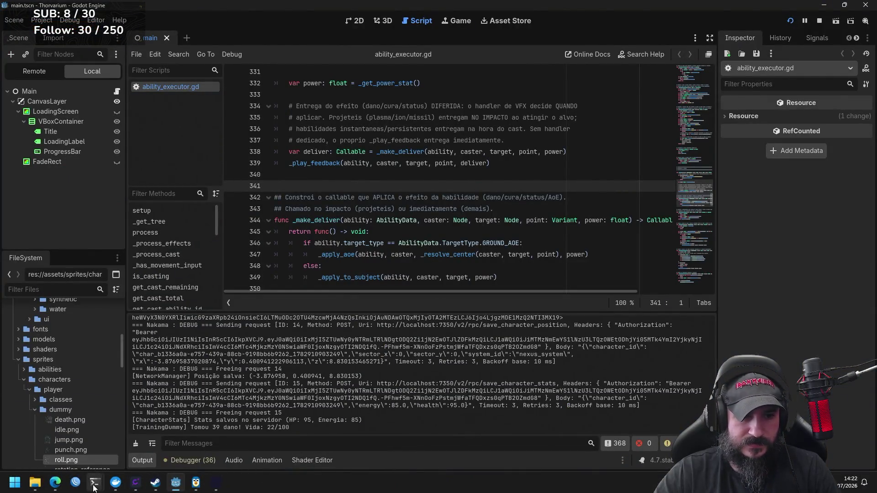
- Review the Claude Code agent sessions, confirming the 2.48 s homing_missile.ogg rocket sound is finished
{"action": "mouse_move", "coordinate": [95, 482]}
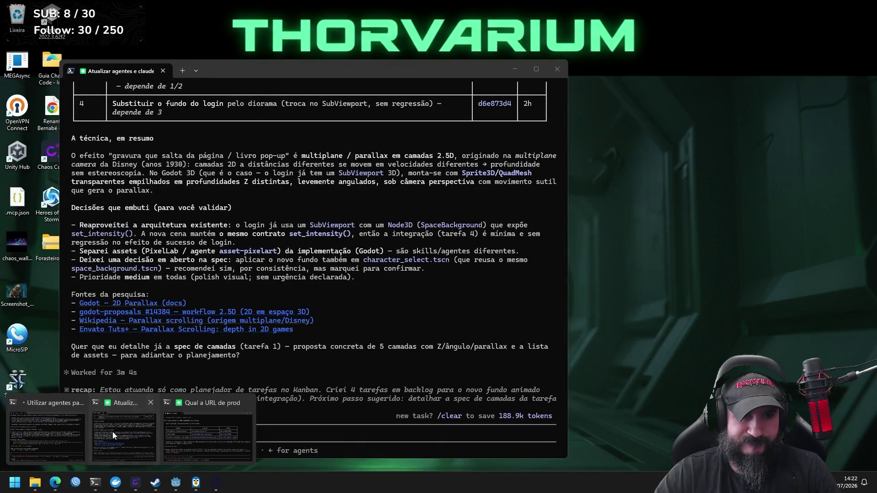
{"action": "left_click", "coordinate": [113, 431]}
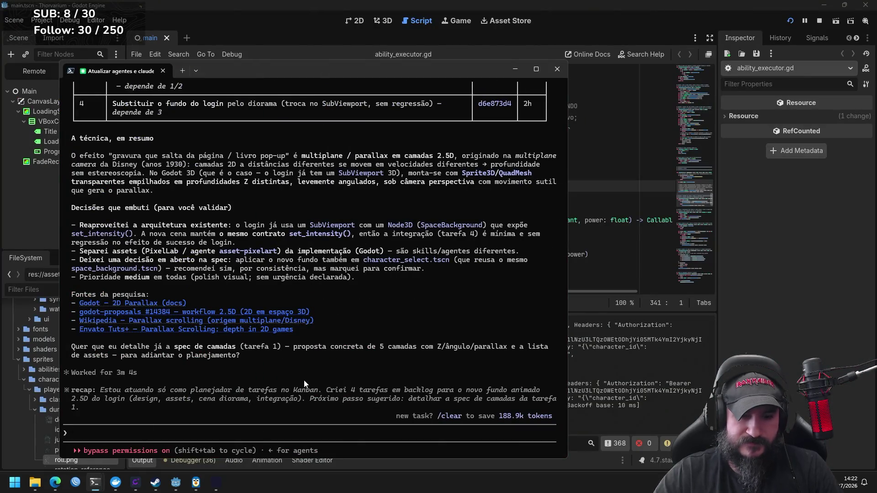
{"action": "type", "text": "enqu"}
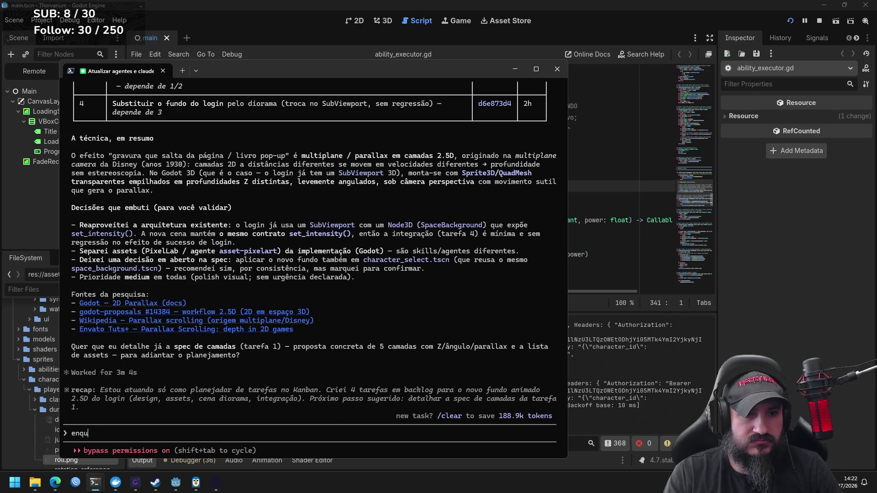
{"action": "key", "text": "alt+Tab"}
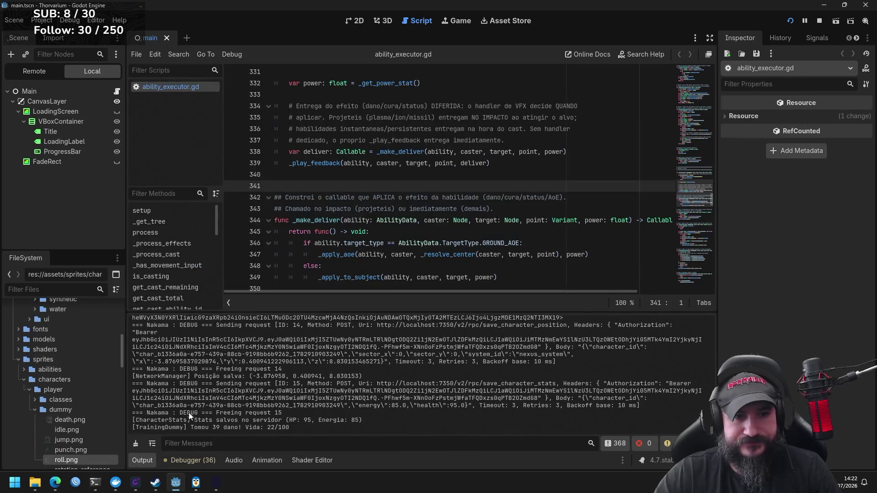
{"action": "mouse_move", "coordinate": [94, 480]}
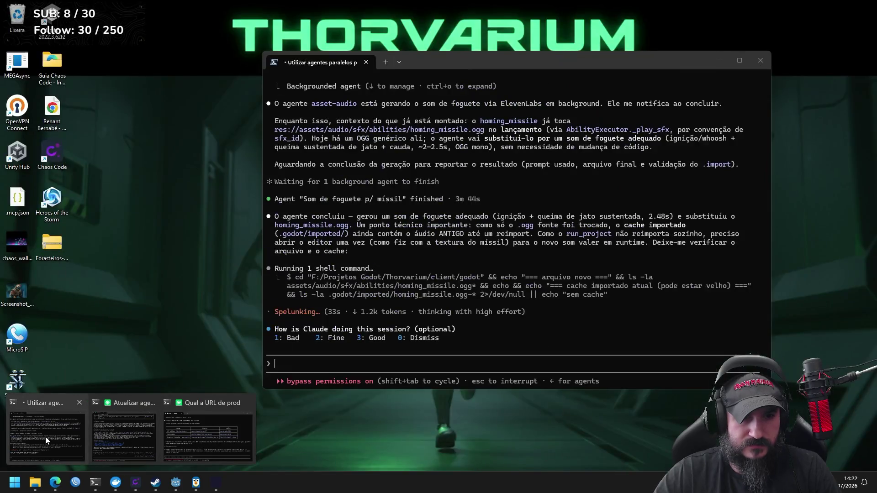
{"action": "left_click", "coordinate": [45, 437]}
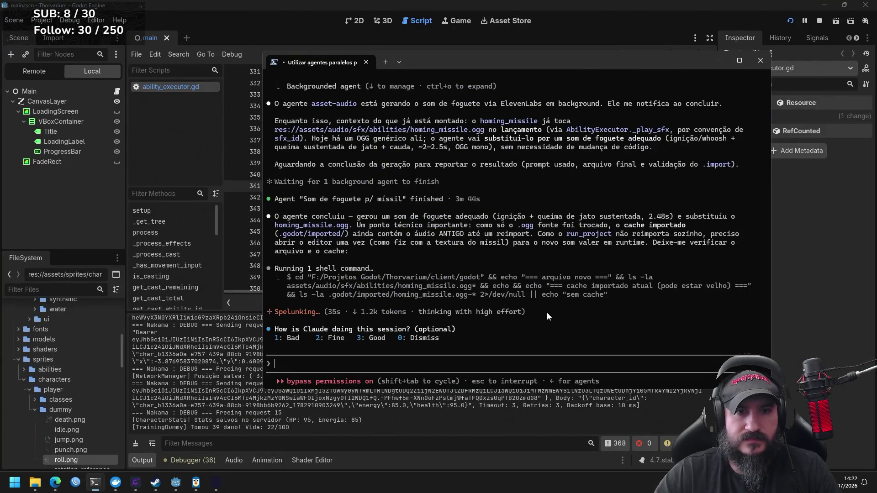
- Quit the running Thorvarium game from its pause menu and relaunch it from Godot
{"action": "left_click", "coordinate": [215, 485]}
{"action": "key", "text": "Escape"}
{"action": "left_click", "coordinate": [499, 325]}
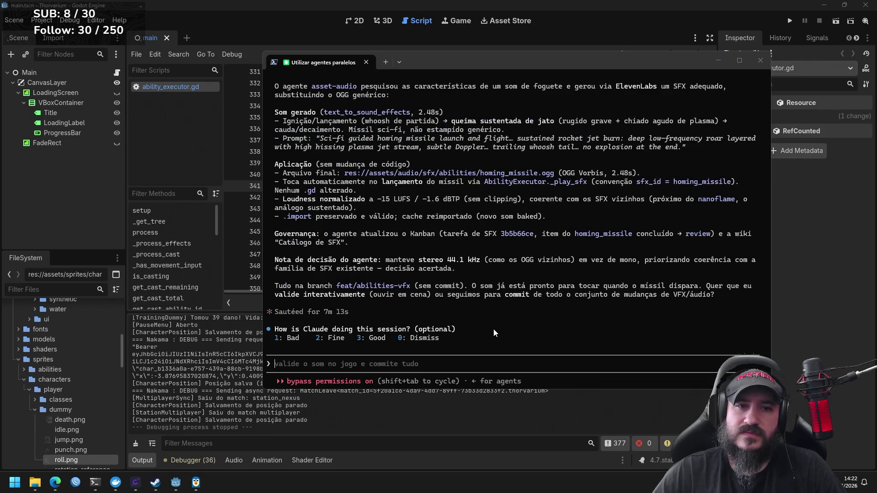
{"action": "left_click", "coordinate": [794, 23]}
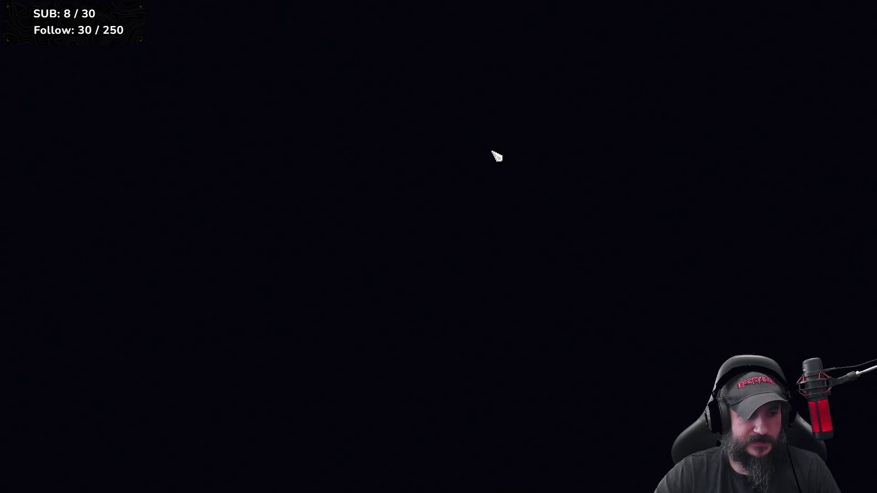
- Continue the saved session and enter the world with the saved character
{"action": "left_click", "coordinate": [481, 206]}
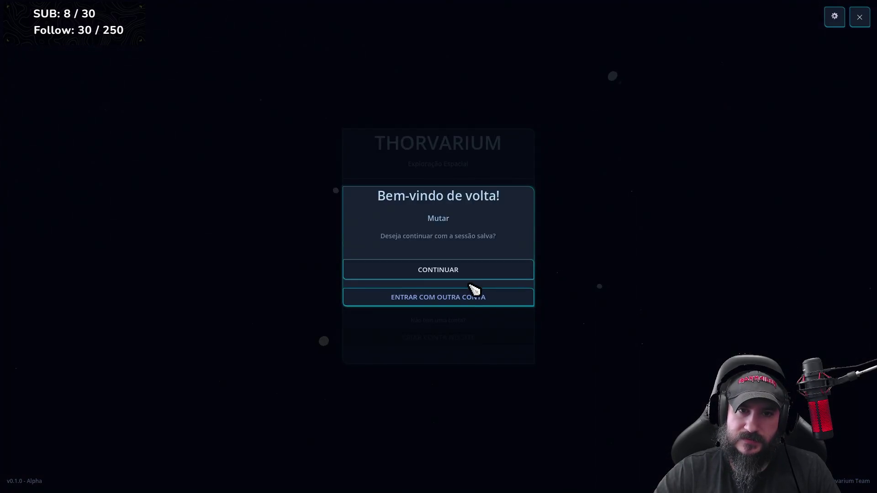
{"action": "left_click", "coordinate": [469, 278]}
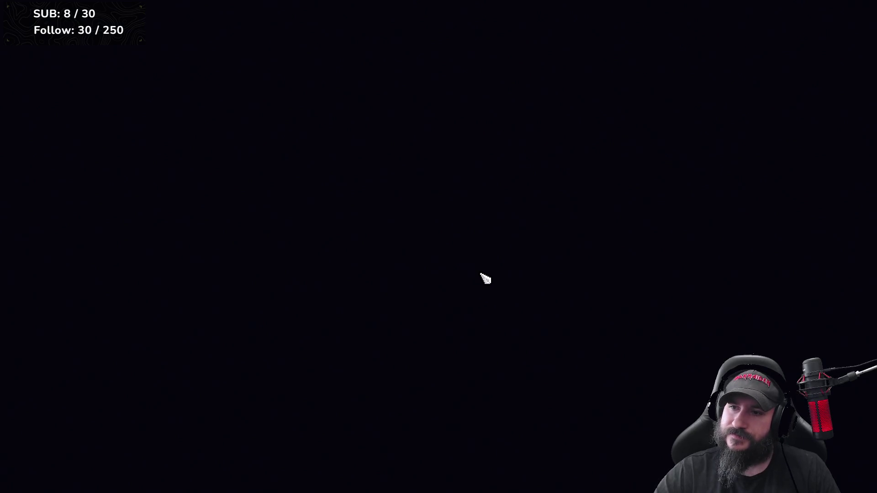
{"action": "left_click", "coordinate": [714, 414]}
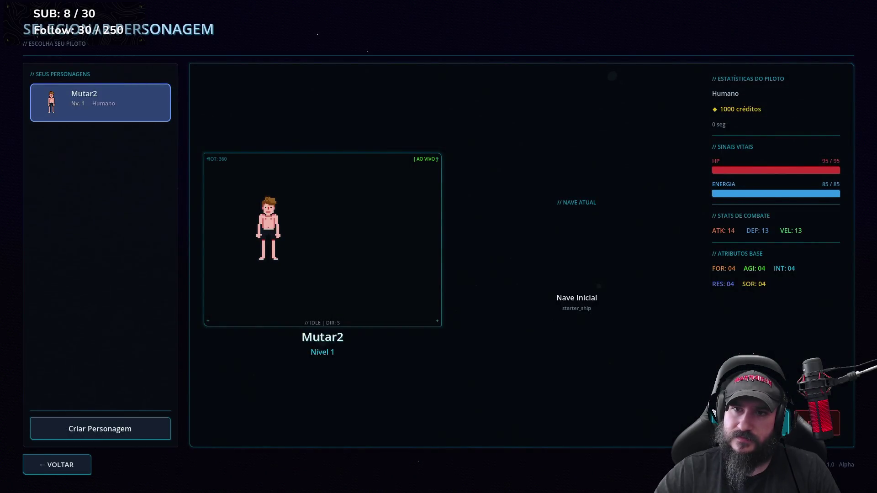
- Walk south-west and fire two homing missiles at the wooden dummy, then return to Godot
{"action": "key", "text": "s"}
{"action": "key", "text": "a"}
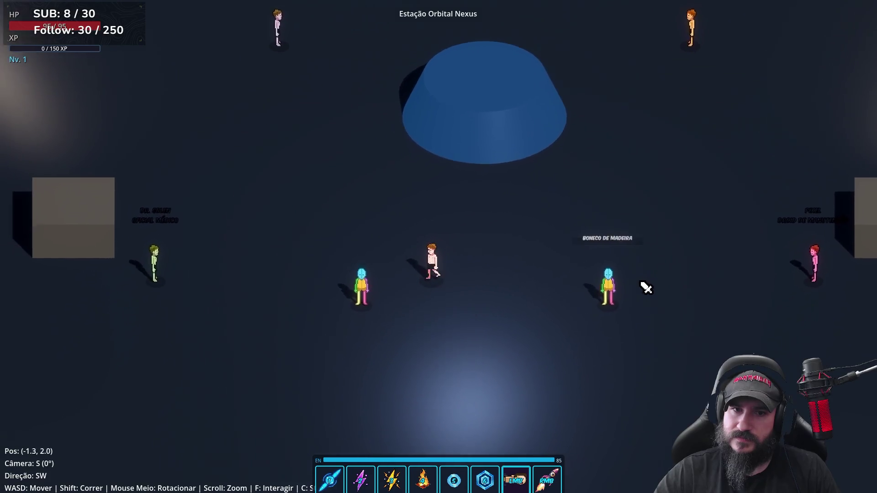
{"action": "right_click", "coordinate": [762, 212]}
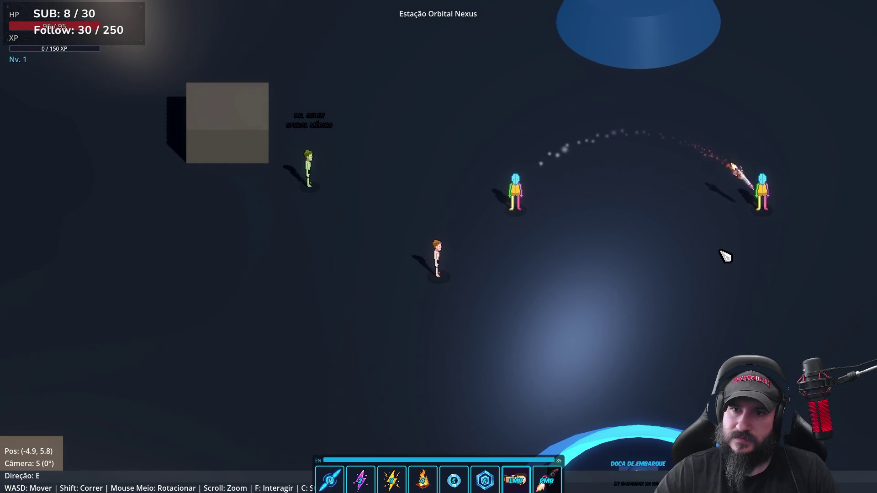
{"action": "right_click", "coordinate": [772, 202]}
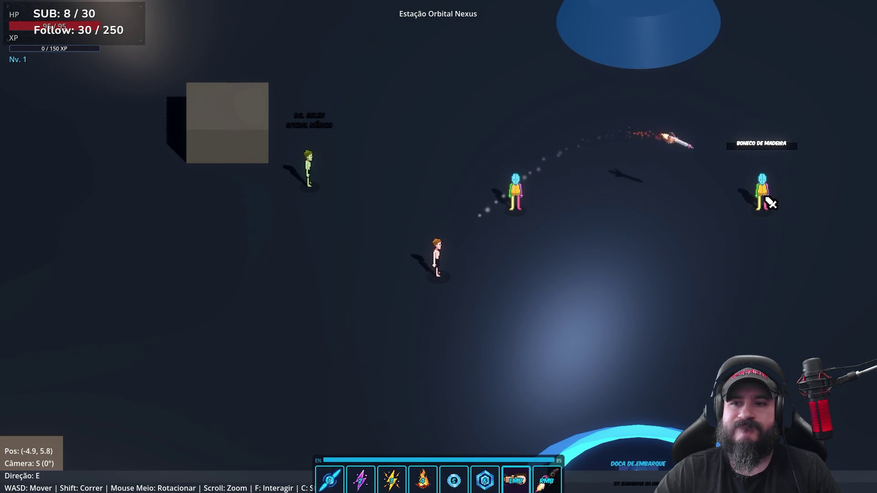
{"action": "key", "text": "alt+Tab"}
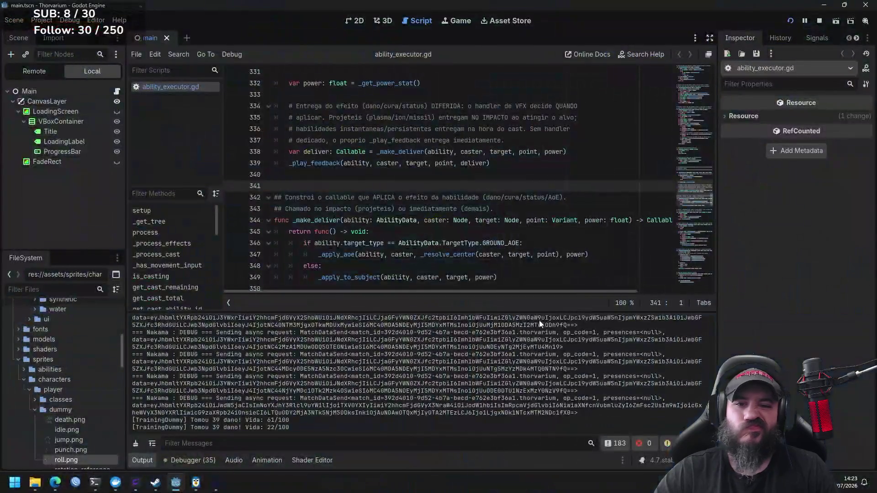
- Bring the Utilizar agentes paralelos session forward and start a new prompt beginning 'pe'
{"action": "mouse_move", "coordinate": [95, 483]}
{"action": "mouse_move", "coordinate": [111, 436]}
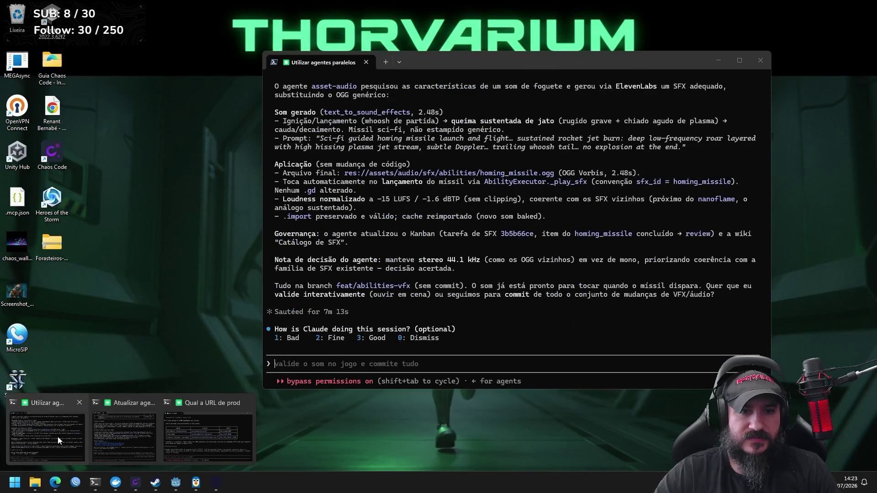
{"action": "left_click", "coordinate": [58, 437]}
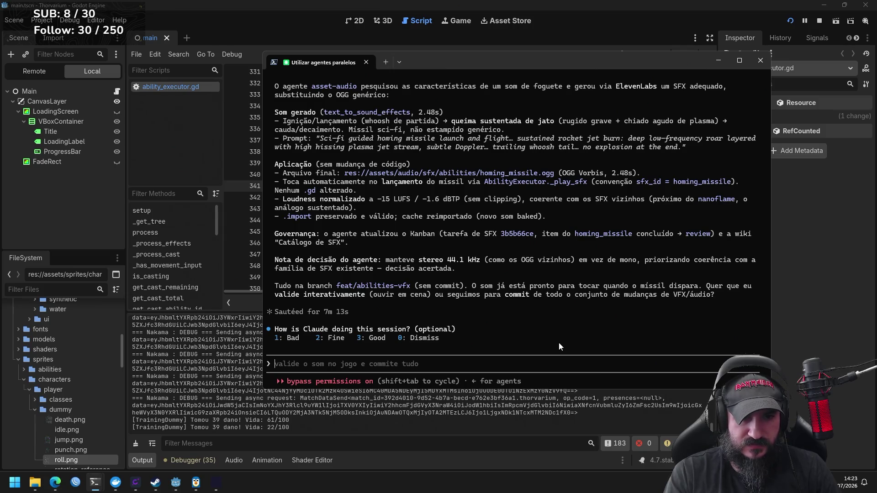
{"action": "type", "text": "pesqu"}
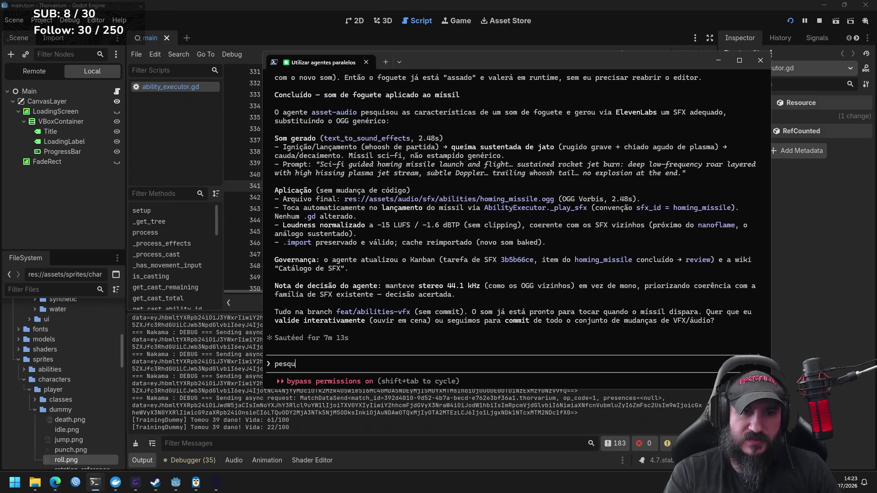